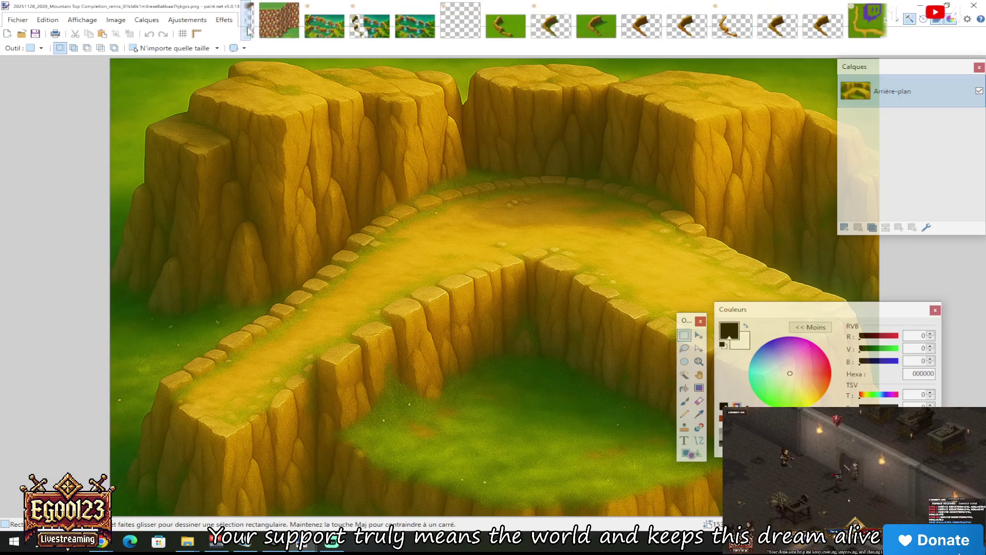
Paste the cliff piece into Calque 5 of Mountain_4096 and position it right of the plateau
{"action": "left_click", "coordinate": [249, 32]}
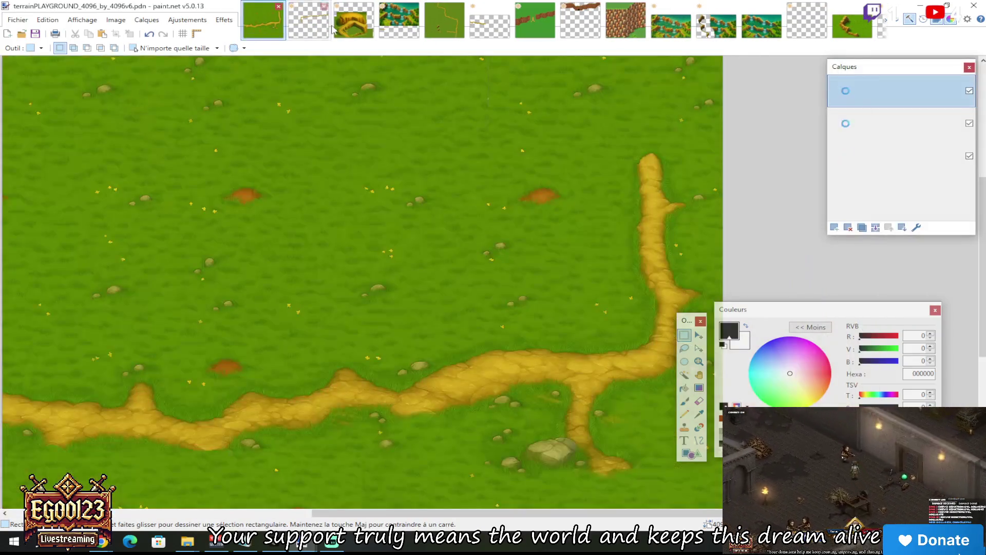
{"action": "left_click", "coordinate": [354, 20]}
{"action": "key", "text": "ctrl+v"}
{"action": "mouse_move", "coordinate": [319, 341]}
{"action": "left_mouse_down"}
{"action": "mouse_move", "coordinate": [687, 170]}
{"action": "mouse_move", "coordinate": [716, 173]}
{"action": "mouse_move", "coordinate": [669, 225]}
{"action": "mouse_move", "coordinate": [679, 249]}
{"action": "mouse_move", "coordinate": [573, 172]}
{"action": "mouse_move", "coordinate": [571, 194]}
{"action": "left_mouse_up"}
{"action": "scroll", "coordinate": [571, 194], "scroll_direction": "up", "scroll_amount": 3}
{"action": "scroll", "coordinate": [570, 247], "scroll_direction": "down", "scroll_amount": 2}
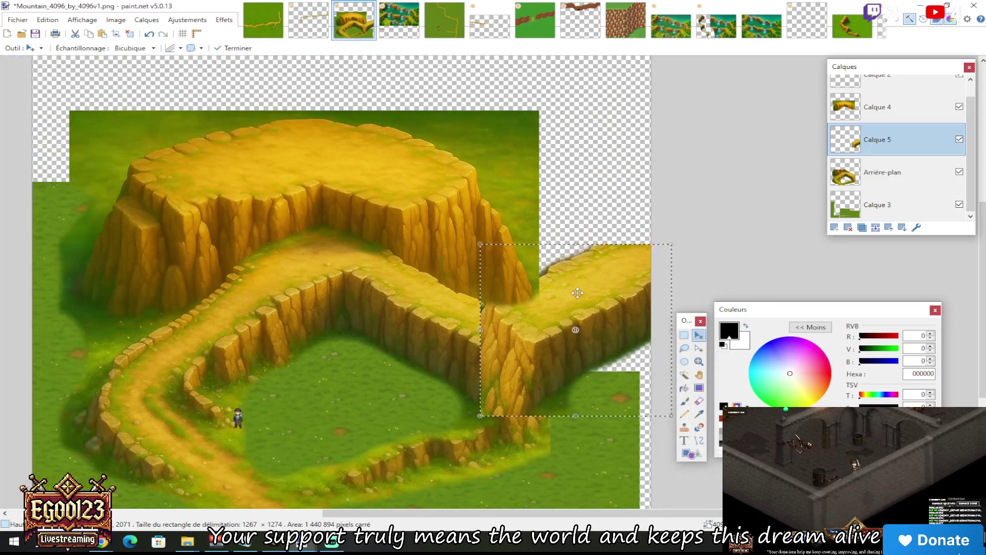
{"action": "scroll", "coordinate": [569, 302], "scroll_direction": "up", "scroll_amount": 2}
{"action": "mouse_move", "coordinate": [569, 302]}
{"action": "left_mouse_down"}
{"action": "mouse_move", "coordinate": [589, 385]}
{"action": "mouse_move", "coordinate": [569, 341]}
{"action": "mouse_move", "coordinate": [573, 297]}
{"action": "mouse_move", "coordinate": [616, 309]}
{"action": "mouse_move", "coordinate": [557, 306]}
{"action": "mouse_move", "coordinate": [529, 343]}
{"action": "mouse_move", "coordinate": [591, 390]}
{"action": "mouse_move", "coordinate": [530, 344]}
{"action": "left_mouse_up"}
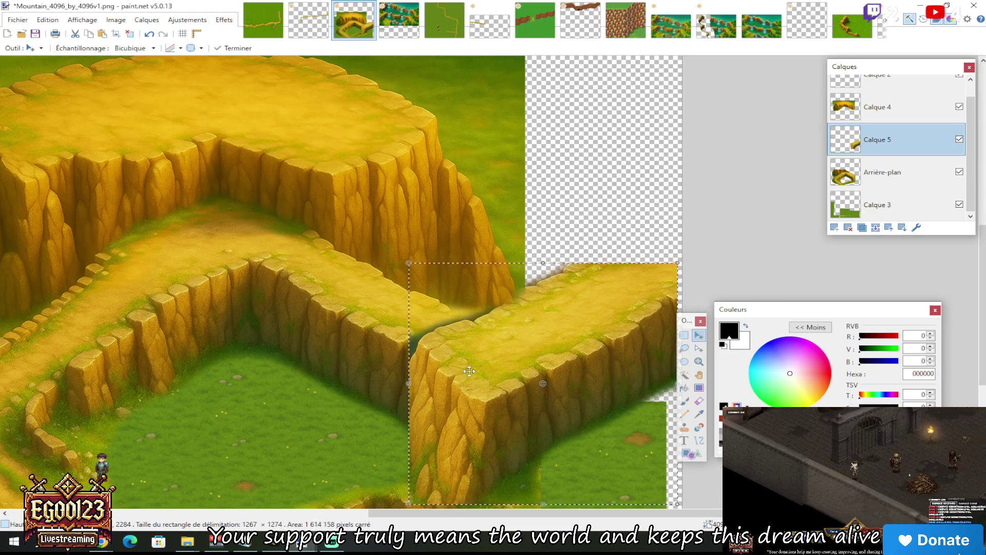
{"action": "scroll", "coordinate": [465, 371], "scroll_direction": "down", "scroll_amount": 1}
{"action": "scroll", "coordinate": [522, 379], "scroll_direction": "up", "scroll_amount": 3}
Erase the pasted piece's hard bottom and left edges so they blend into the grass
{"action": "left_click", "coordinate": [684, 335]}
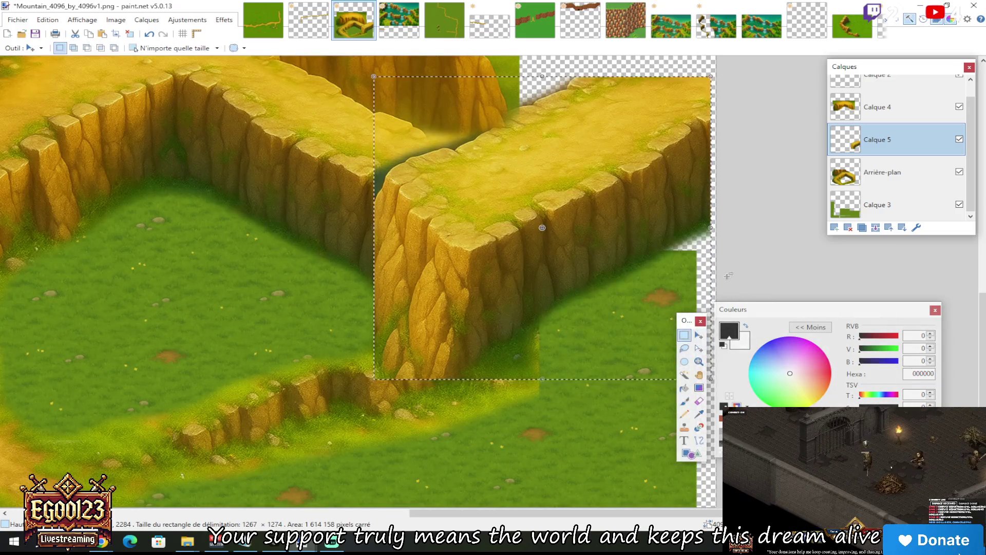
{"action": "left_click", "coordinate": [699, 401]}
{"action": "mouse_move", "coordinate": [352, 345]}
{"action": "left_mouse_down"}
{"action": "mouse_move", "coordinate": [514, 333]}
{"action": "mouse_move", "coordinate": [416, 303]}
{"action": "mouse_move", "coordinate": [375, 263]}
{"action": "mouse_move", "coordinate": [458, 315]}
{"action": "mouse_move", "coordinate": [352, 214]}
{"action": "mouse_move", "coordinate": [387, 180]}
{"action": "mouse_move", "coordinate": [410, 175]}
{"action": "left_mouse_up"}
{"action": "scroll", "coordinate": [484, 303], "scroll_direction": "up", "scroll_amount": 2}
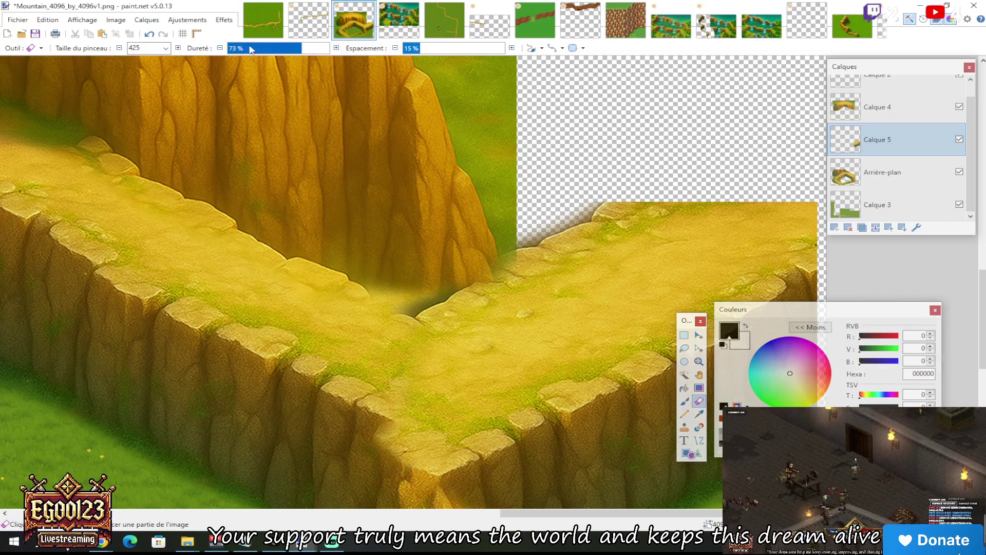
Set the Eraser brush size to 70 and soften the junction of the pasted path section
{"action": "left_click", "coordinate": [165, 48]}
{"action": "left_click", "coordinate": [145, 109]}
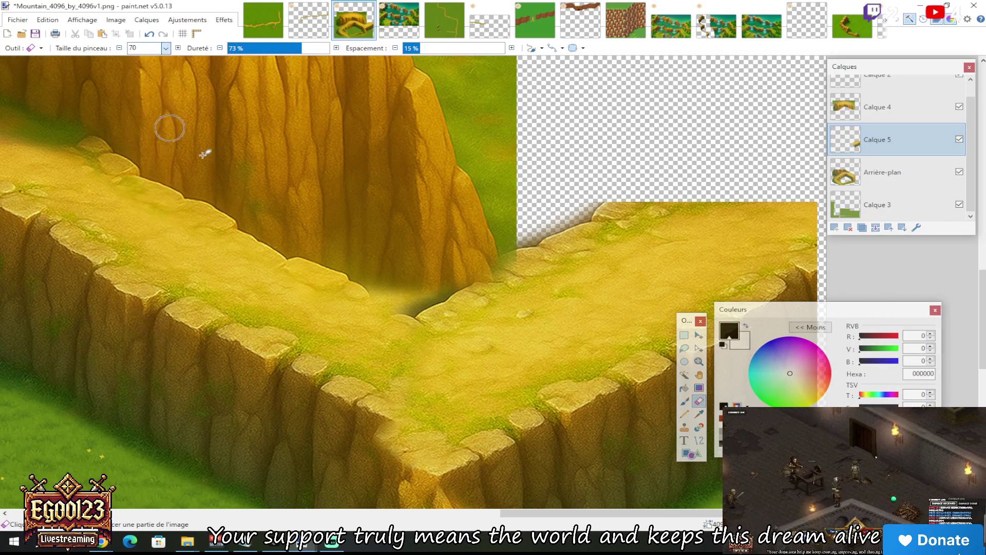
{"action": "scroll", "coordinate": [364, 390], "scroll_direction": "down", "scroll_amount": 3}
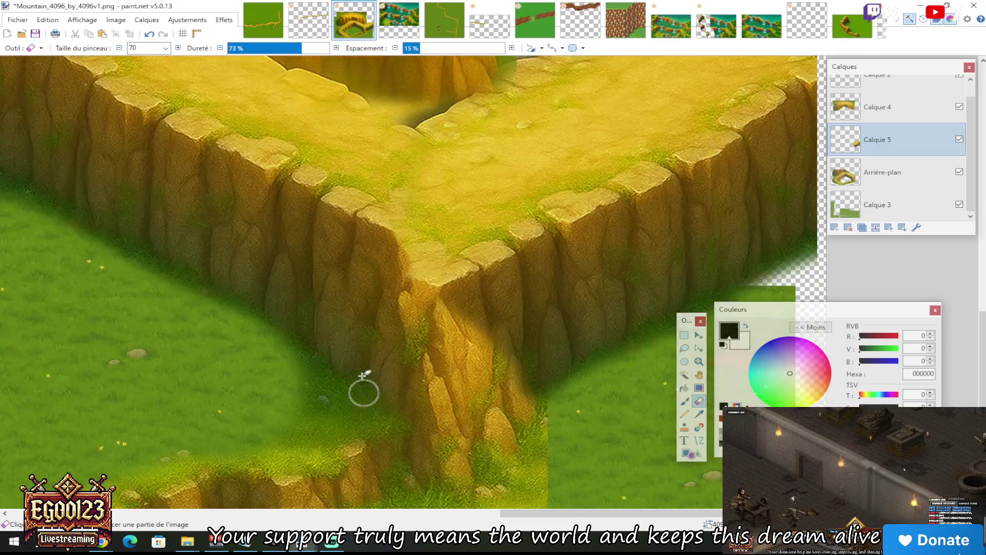
{"action": "scroll", "coordinate": [391, 261], "scroll_direction": "up", "scroll_amount": 3}
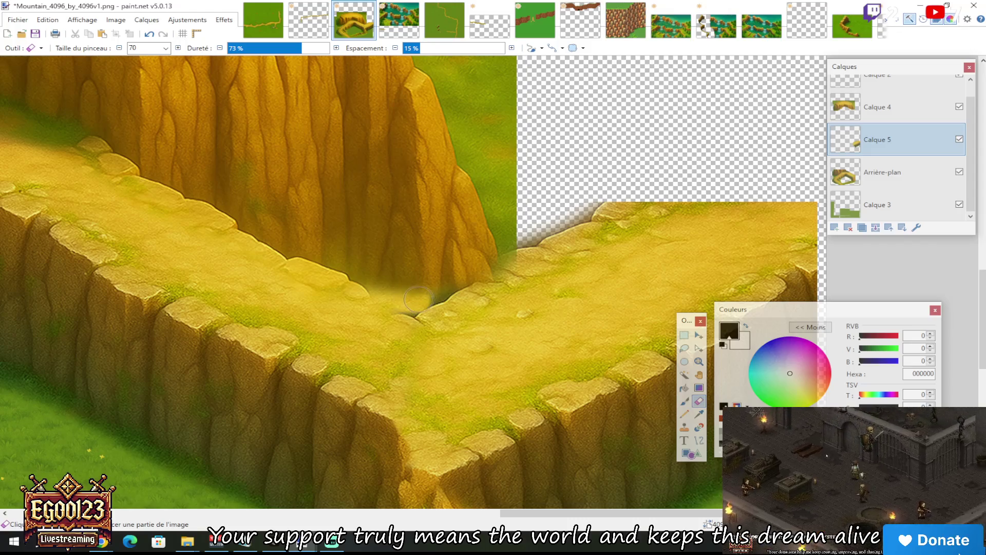
{"action": "scroll", "coordinate": [479, 256], "scroll_direction": "down", "scroll_amount": 3}
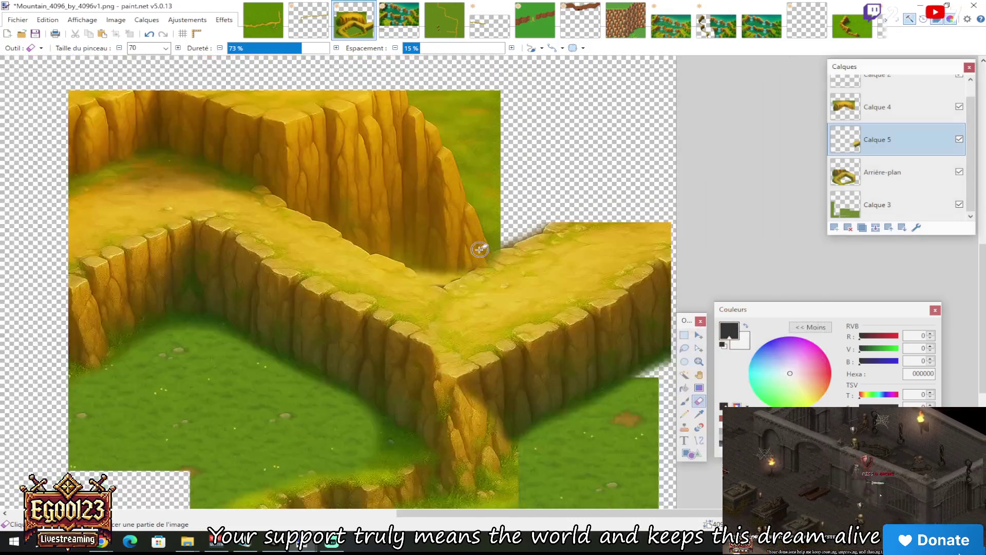
{"action": "scroll", "coordinate": [427, 292], "scroll_direction": "up", "scroll_amount": 3}
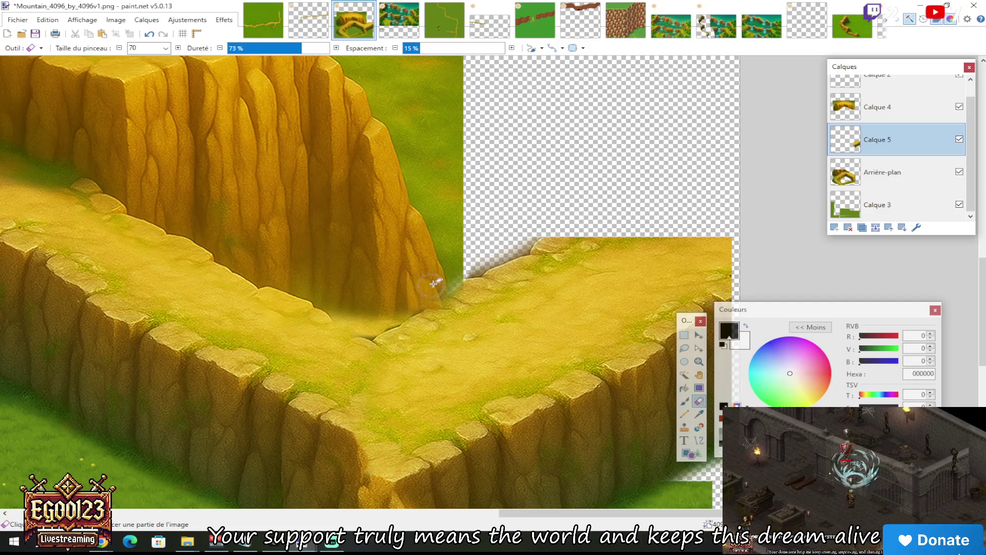
{"action": "scroll", "coordinate": [431, 286], "scroll_direction": "down", "scroll_amount": 3}
{"action": "scroll", "coordinate": [301, 276], "scroll_direction": "up", "scroll_amount": 3}
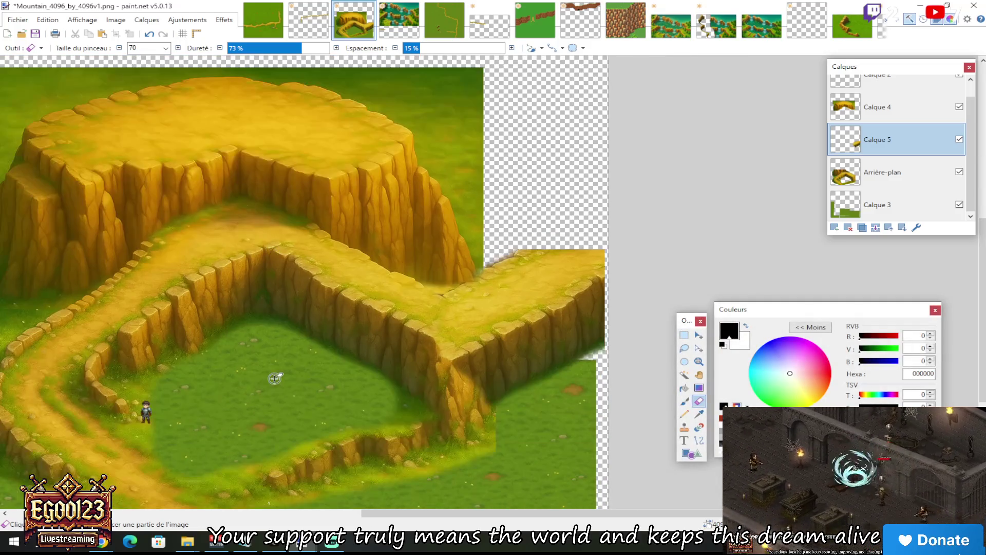
Return to Rectangle Select and make Calque 4 the active layer
{"action": "left_click", "coordinate": [683, 337]}
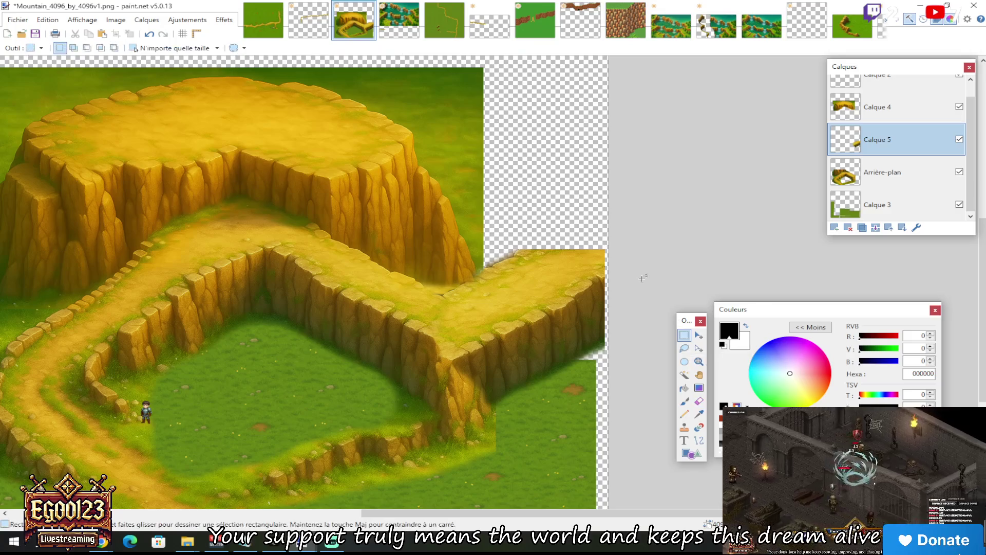
{"action": "scroll", "coordinate": [444, 304], "scroll_direction": "up", "scroll_amount": 1}
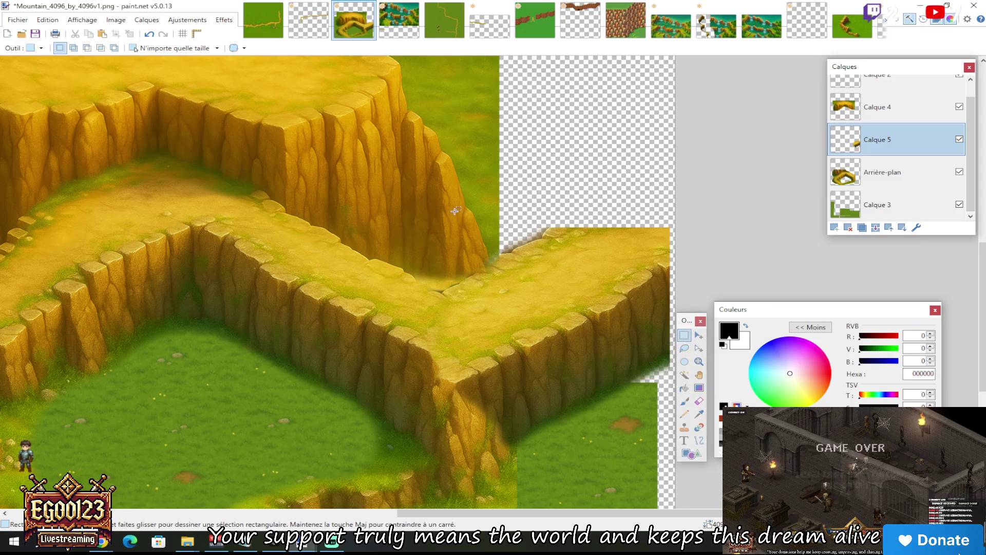
{"action": "scroll", "coordinate": [454, 211], "scroll_direction": "down", "scroll_amount": 3}
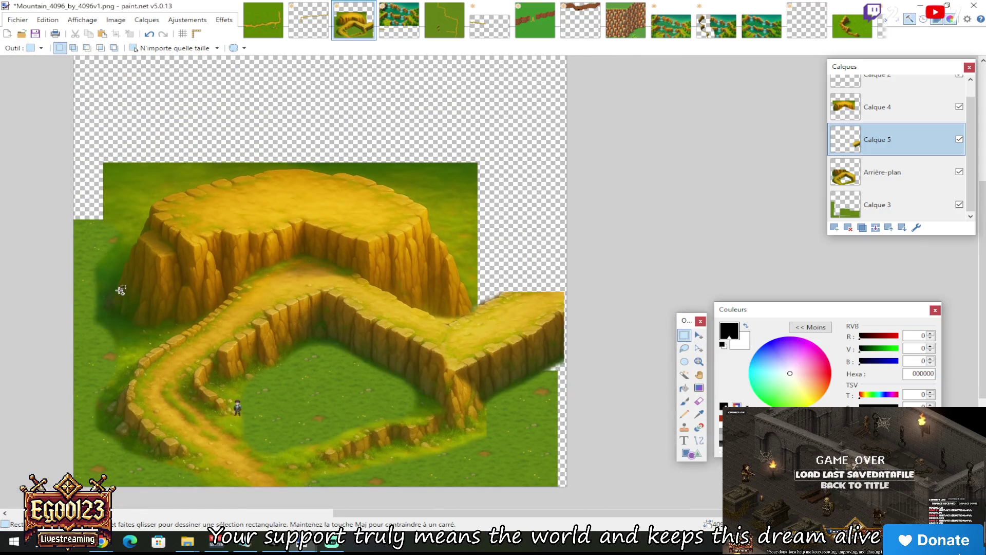
{"action": "scroll", "coordinate": [122, 291], "scroll_direction": "up", "scroll_amount": 2}
{"action": "left_click", "coordinate": [873, 107]}
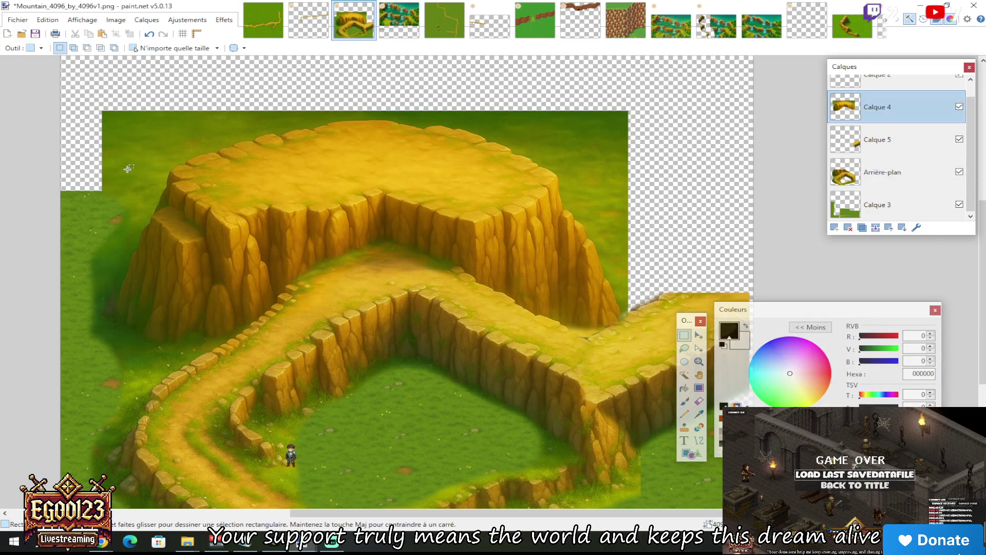
Select the plateau's left cliff block, try moving and deleting it, undoing both
{"action": "mouse_move", "coordinate": [99, 163]}
{"action": "left_mouse_down"}
{"action": "mouse_move", "coordinate": [215, 293]}
{"action": "mouse_move", "coordinate": [227, 345]}
{"action": "left_mouse_up"}
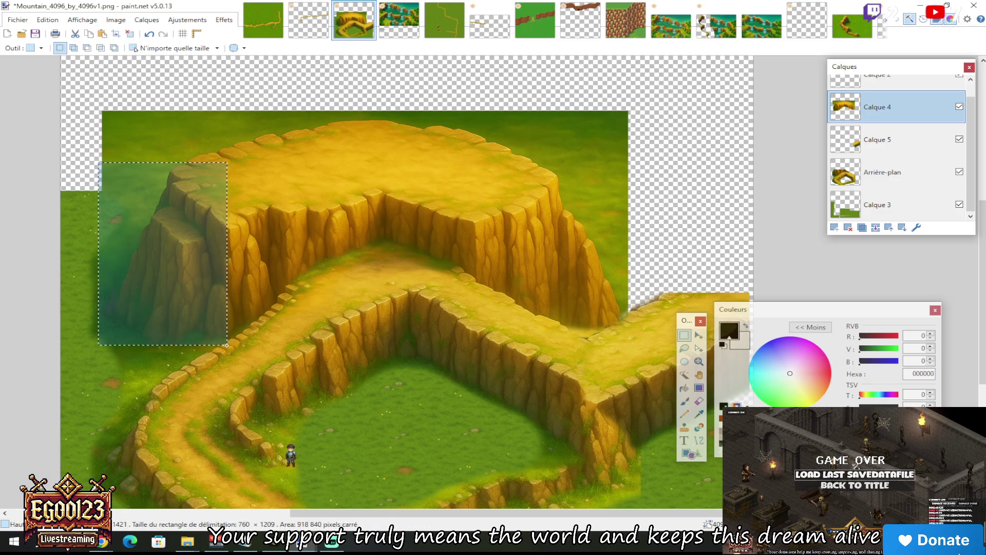
{"action": "key", "text": "m"}
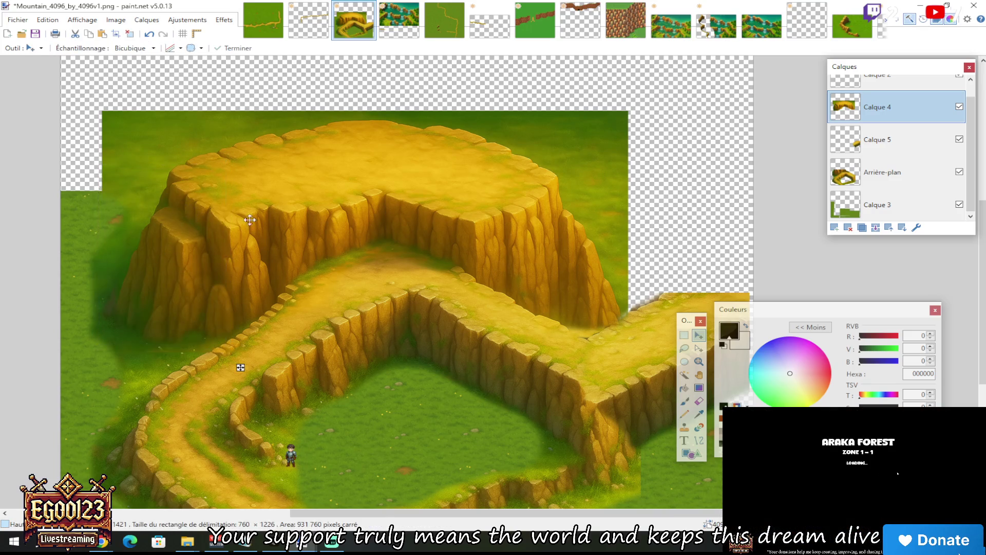
{"action": "left_click_drag", "start_coordinate": [194, 200], "coordinate": [626, 180]}
{"action": "key", "text": "ctrl+z"}
{"action": "key", "text": "Delete"}
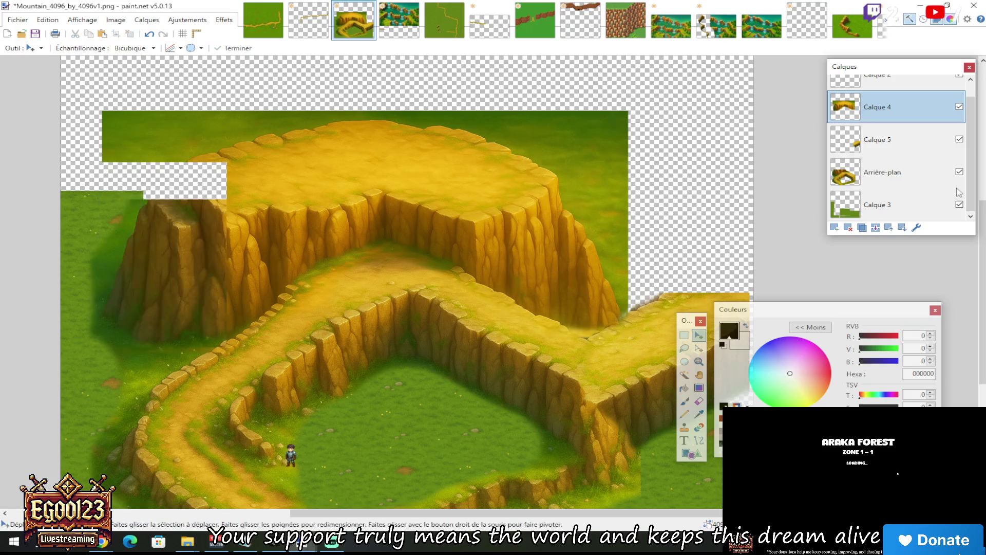
{"action": "key", "text": "ctrl+z"}
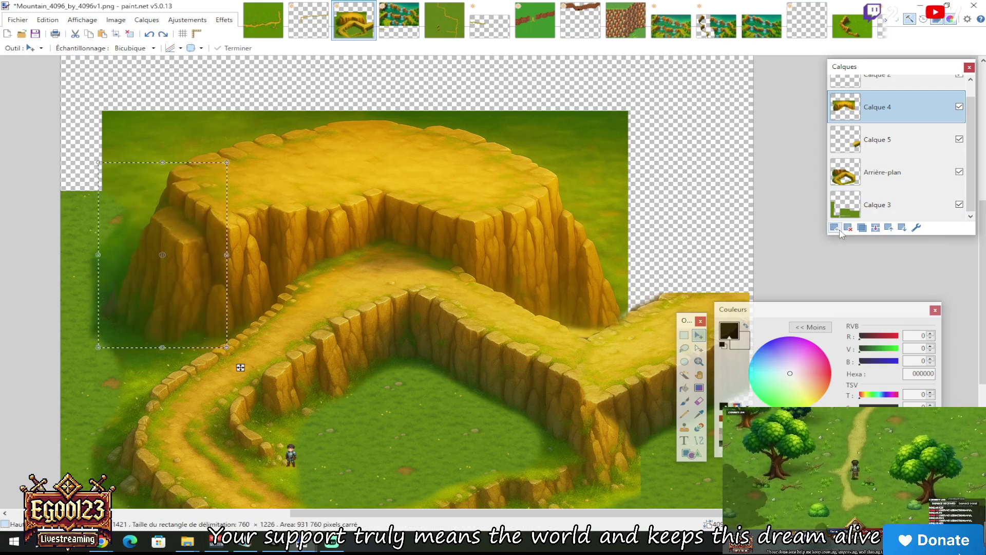
Add the new Calque 6 layer above Calque 4, undoing a trial pasted cliff copy
{"action": "left_click", "coordinate": [835, 228]}
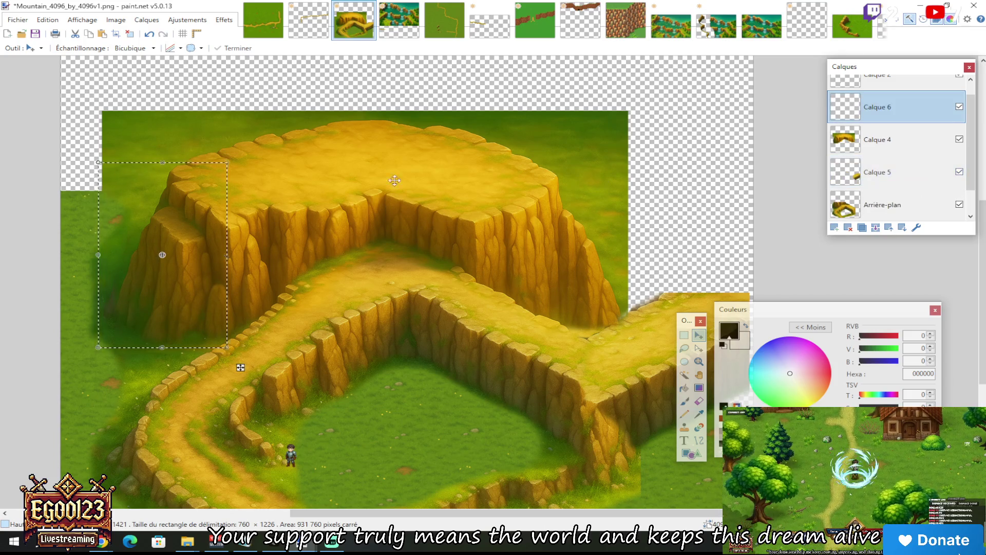
{"action": "key", "text": "ctrl+v"}
{"action": "mouse_move", "coordinate": [170, 201]}
{"action": "left_mouse_down"}
{"action": "mouse_move", "coordinate": [297, 229]}
{"action": "mouse_move", "coordinate": [654, 185]}
{"action": "mouse_move", "coordinate": [615, 183]}
{"action": "mouse_move", "coordinate": [570, 154]}
{"action": "mouse_move", "coordinate": [193, 231]}
{"action": "mouse_move", "coordinate": [209, 242]}
{"action": "left_mouse_up"}
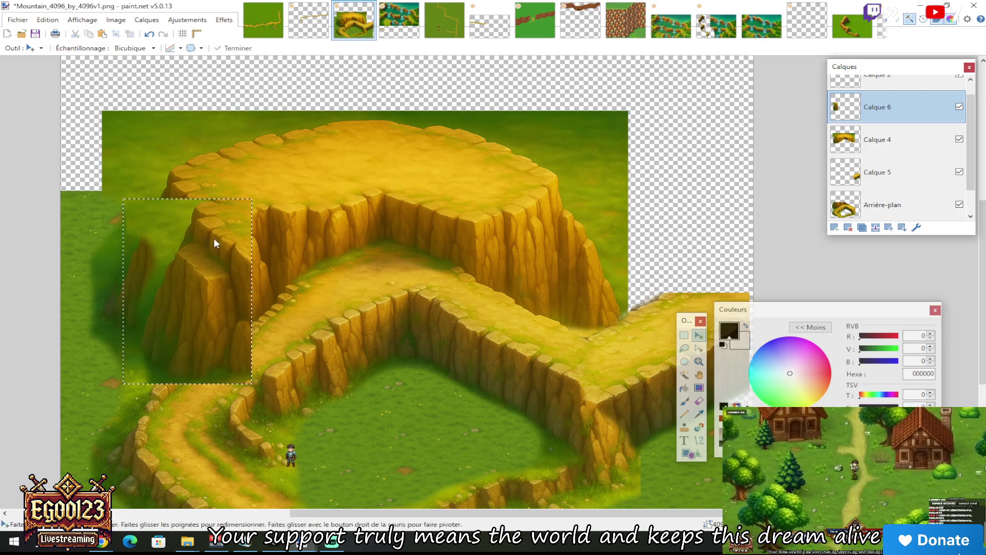
{"action": "key", "text": "ctrl+z"}
{"action": "left_click", "coordinate": [684, 335]}
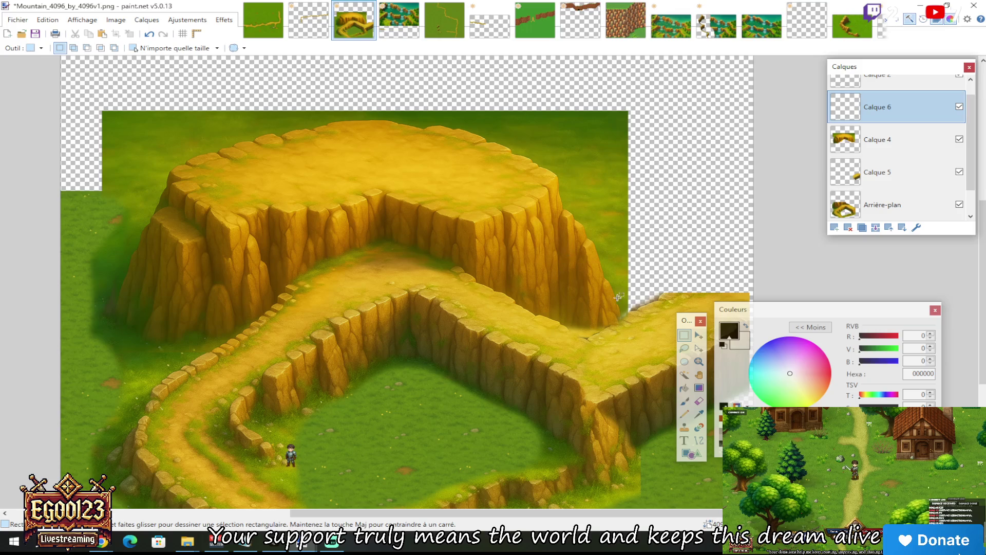
Rectangle-select the whole right cliff section of the plateau
{"action": "mouse_move", "coordinate": [617, 310]}
{"action": "left_mouse_down"}
{"action": "mouse_move", "coordinate": [565, 217]}
{"action": "mouse_move", "coordinate": [542, 197]}
{"action": "left_mouse_up"}
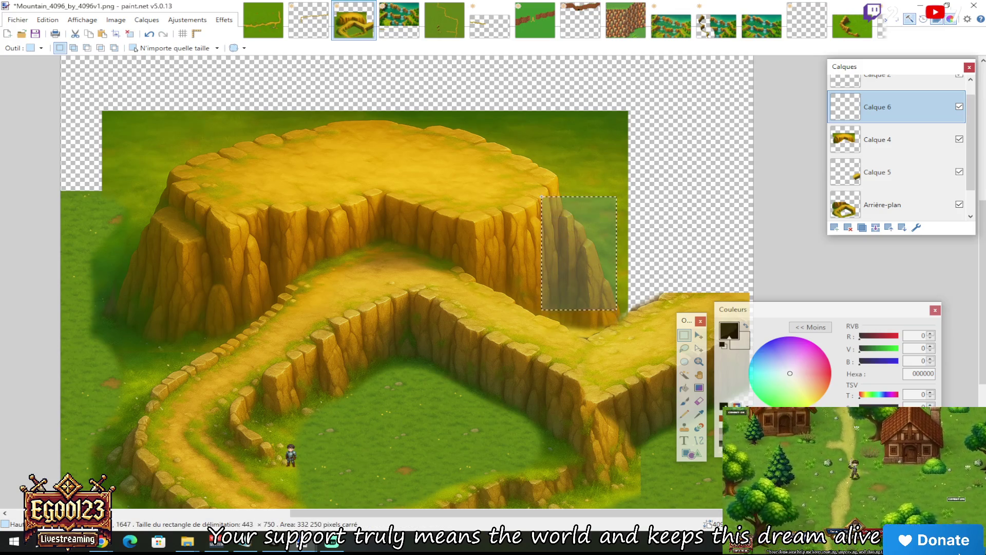
{"action": "left_click", "coordinate": [556, 204]}
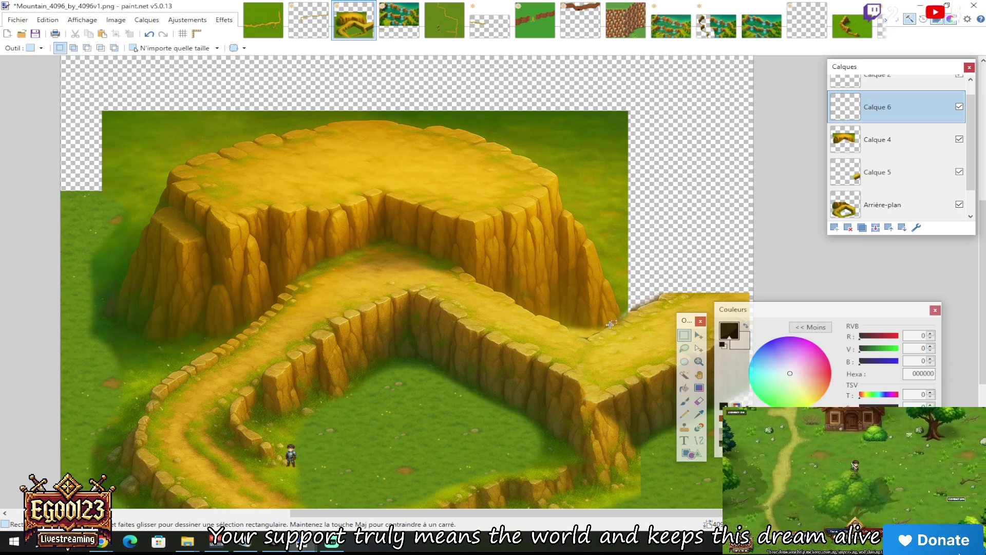
{"action": "left_click_drag", "start_coordinate": [607, 295], "coordinate": [533, 173]}
{"action": "left_click", "coordinate": [575, 205]}
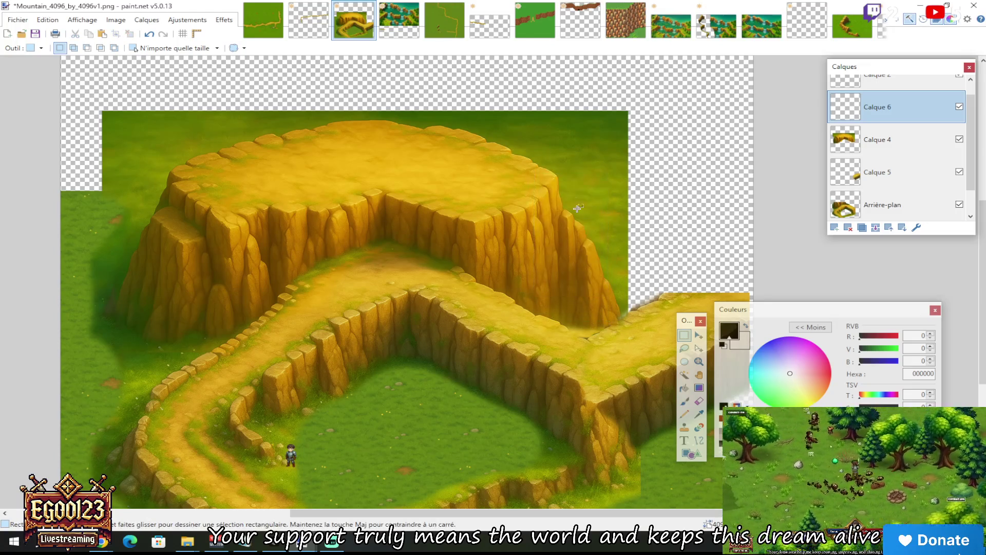
{"action": "mouse_move", "coordinate": [607, 313]}
{"action": "left_mouse_down"}
{"action": "mouse_move", "coordinate": [501, 160]}
{"action": "mouse_move", "coordinate": [511, 153]}
{"action": "mouse_move", "coordinate": [474, 135]}
{"action": "left_mouse_up"}
{"action": "left_click", "coordinate": [622, 286]}
{"action": "mouse_move", "coordinate": [619, 333]}
{"action": "left_mouse_down"}
{"action": "mouse_move", "coordinate": [472, 220]}
{"action": "mouse_move", "coordinate": [475, 150]}
{"action": "left_mouse_up"}
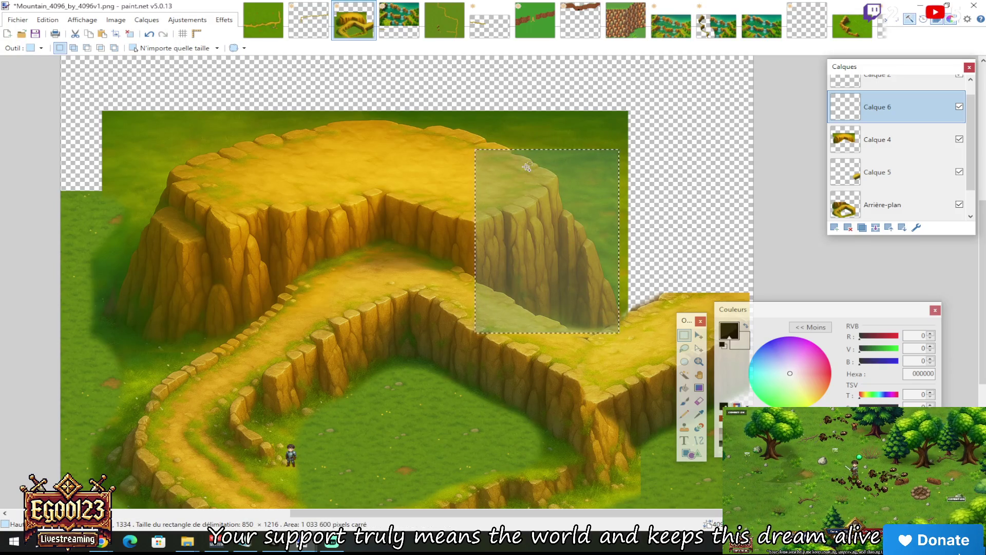
Cut the selection from Calque 4 and start a new 850 × 1216 pixel image
{"action": "left_click", "coordinate": [855, 144]}
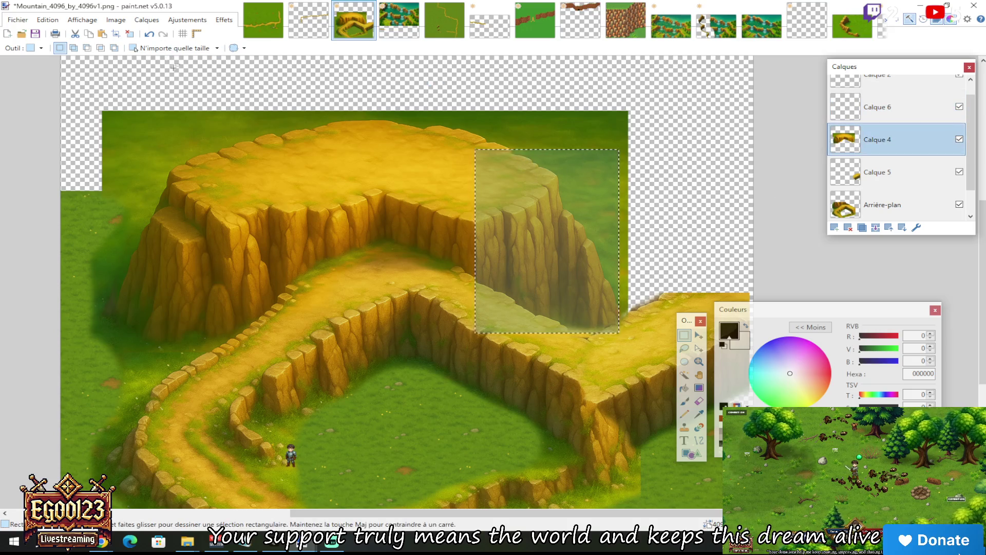
{"action": "key", "text": "ctrl+x"}
{"action": "left_click", "coordinate": [18, 20]}
{"action": "left_click", "coordinate": [25, 31]}
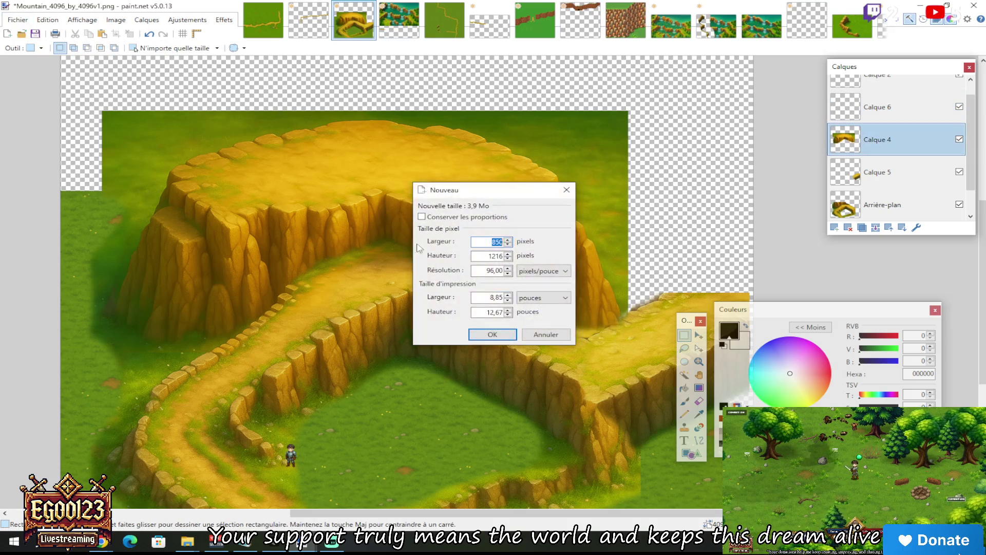
Paste the cut cliff into the new 850 × 1216 image and flip it horizontally
{"action": "left_click", "coordinate": [511, 339]}
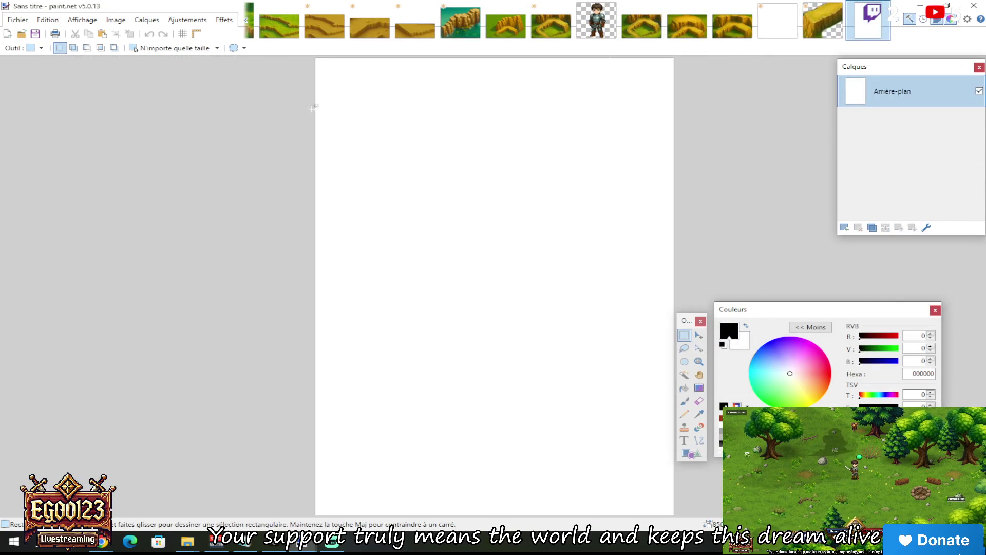
{"action": "key", "text": "ctrl+v"}
{"action": "left_click", "coordinate": [686, 335]}
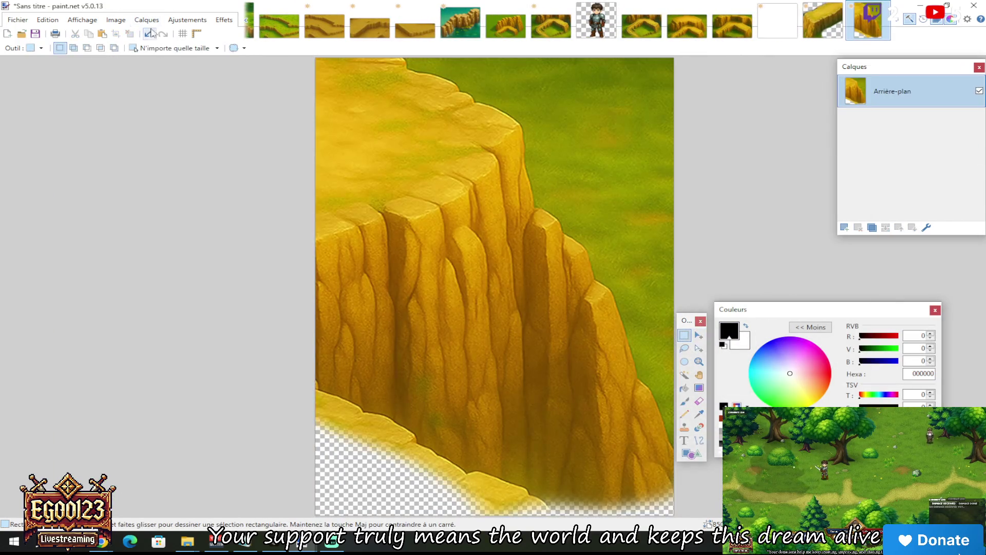
{"action": "left_click", "coordinate": [147, 20]}
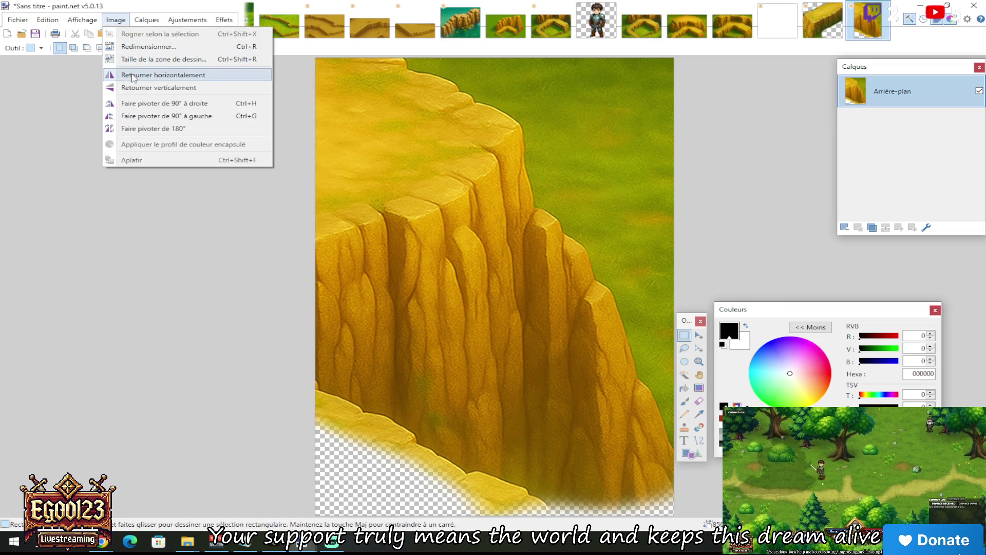
{"action": "left_click", "coordinate": [139, 75]}
{"action": "scroll", "coordinate": [636, 253], "scroll_direction": "down", "scroll_amount": 2}
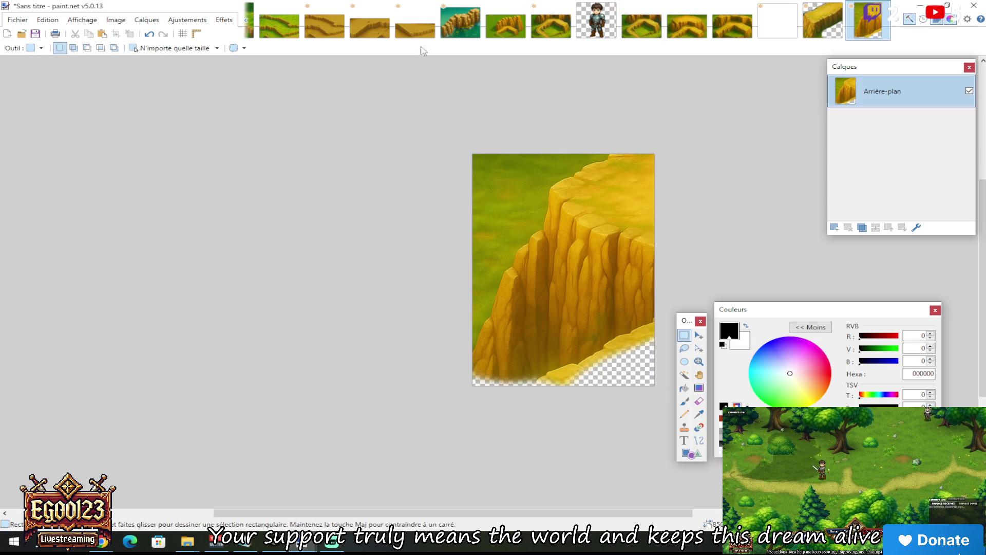
Paste the mirrored cliff piece onto a new layer in Mountain_4096_by_4096v1.png
{"action": "left_click", "coordinate": [244, 31]}
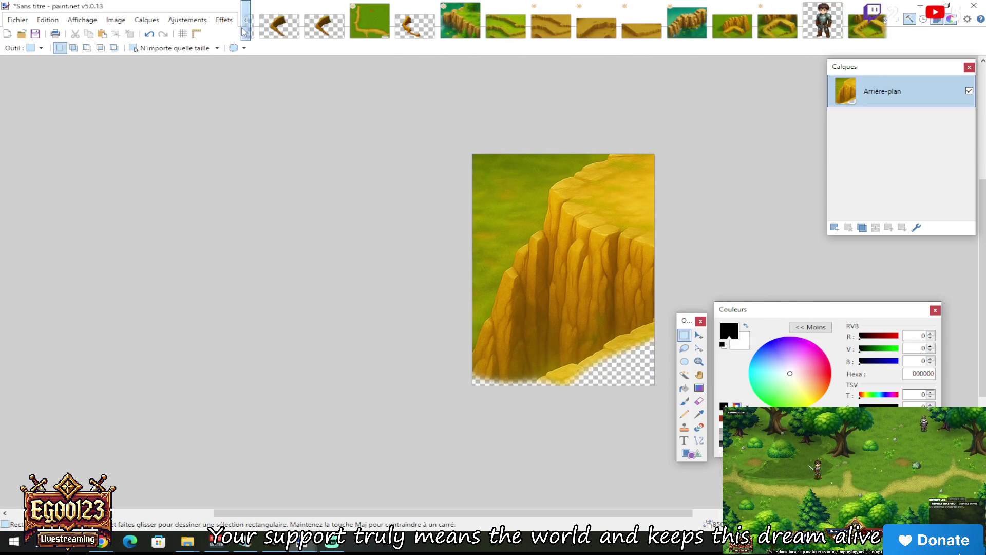
{"action": "left_click", "coordinate": [244, 31]}
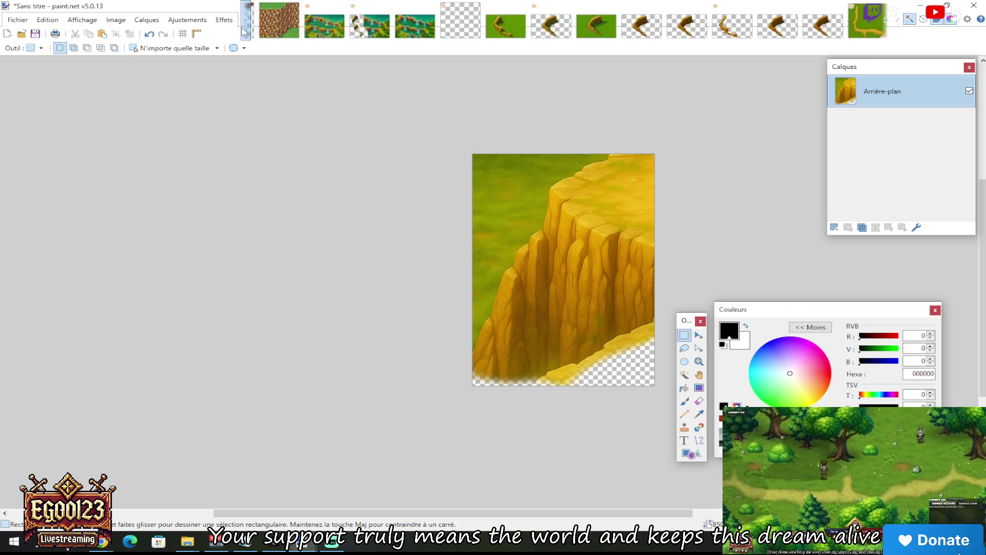
{"action": "left_click", "coordinate": [244, 31]}
{"action": "left_click", "coordinate": [263, 20]}
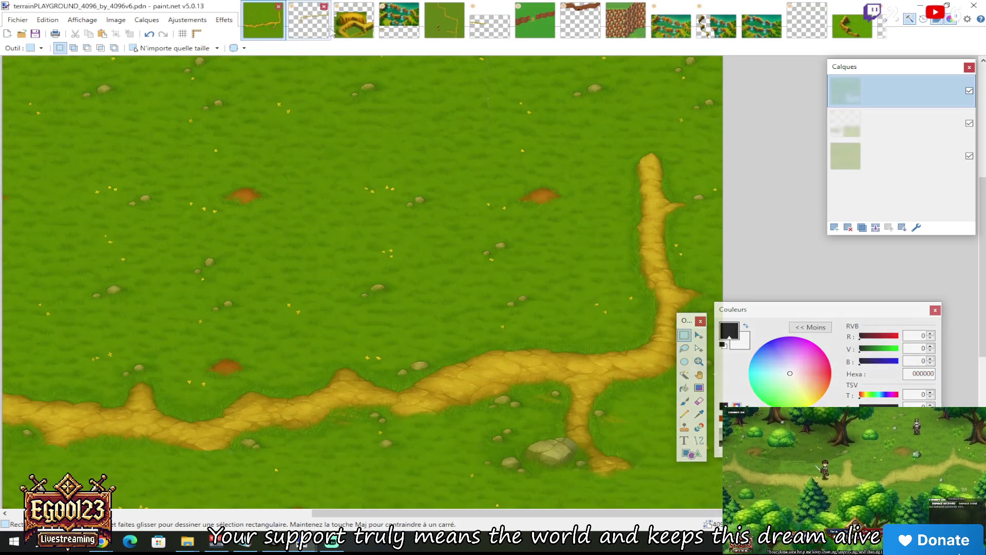
{"action": "left_click", "coordinate": [354, 21]}
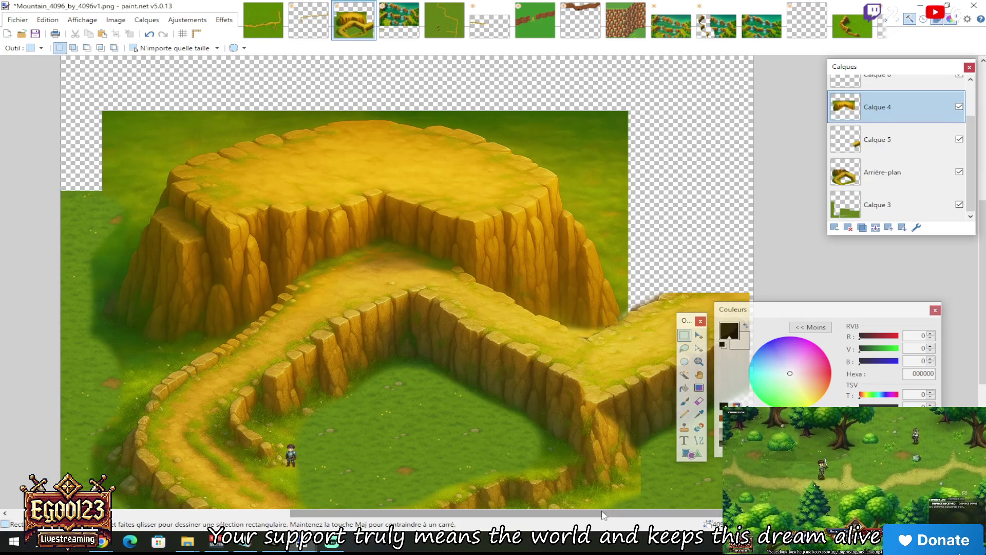
{"action": "left_click_drag", "start_coordinate": [462, 513], "coordinate": [534, 513]}
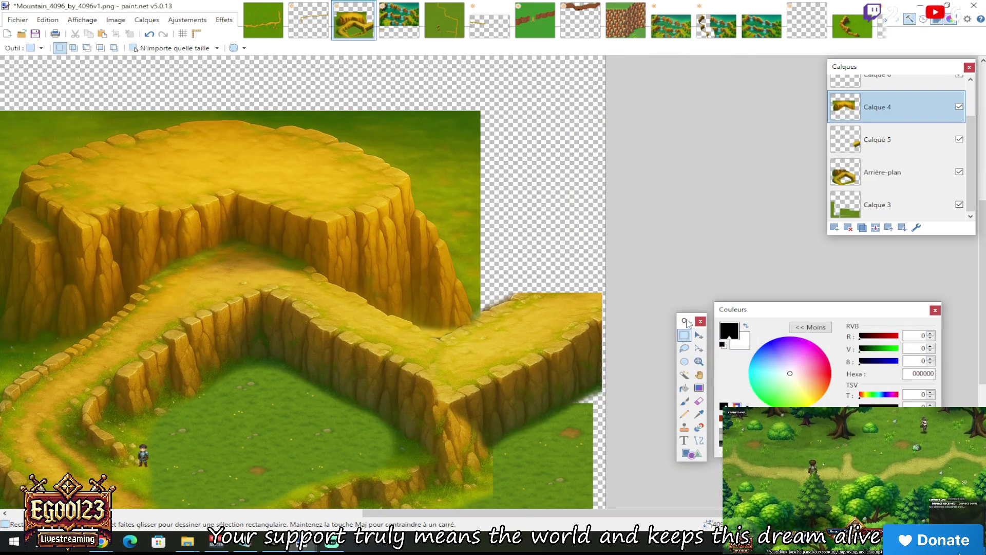
{"action": "left_click", "coordinate": [835, 227]}
{"action": "key", "text": "ctrl+v"}
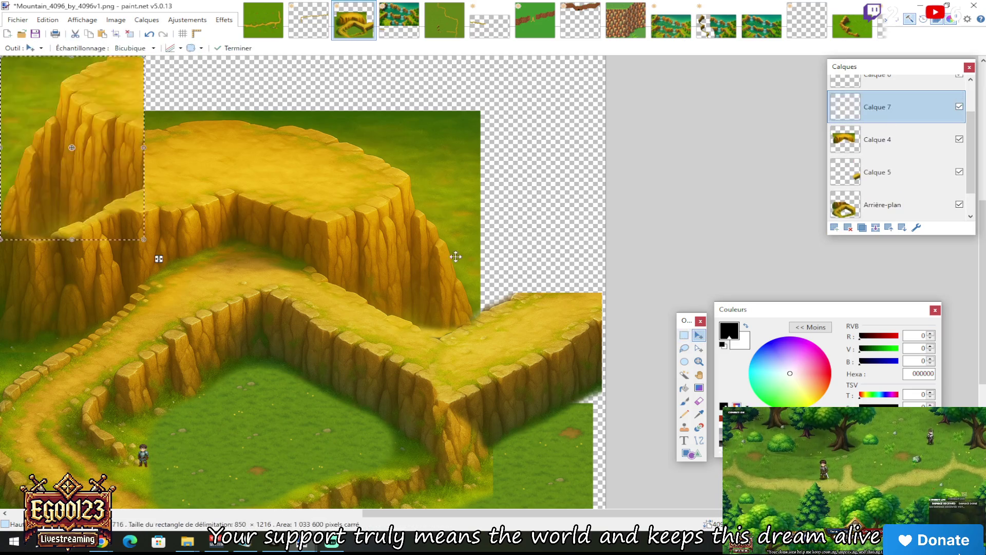
Drag the mirrored cliff piece right of the plateau, leaving a grassy gap, and commit it
{"action": "mouse_move", "coordinate": [105, 119]}
{"action": "left_mouse_down"}
{"action": "mouse_move", "coordinate": [550, 222]}
{"action": "mouse_move", "coordinate": [544, 182]}
{"action": "mouse_move", "coordinate": [516, 202]}
{"action": "mouse_move", "coordinate": [563, 195]}
{"action": "mouse_move", "coordinate": [556, 200]}
{"action": "mouse_move", "coordinate": [566, 186]}
{"action": "mouse_move", "coordinate": [553, 201]}
{"action": "mouse_move", "coordinate": [559, 211]}
{"action": "mouse_move", "coordinate": [506, 211]}
{"action": "mouse_move", "coordinate": [590, 200]}
{"action": "mouse_move", "coordinate": [525, 201]}
{"action": "mouse_move", "coordinate": [517, 210]}
{"action": "left_mouse_up"}
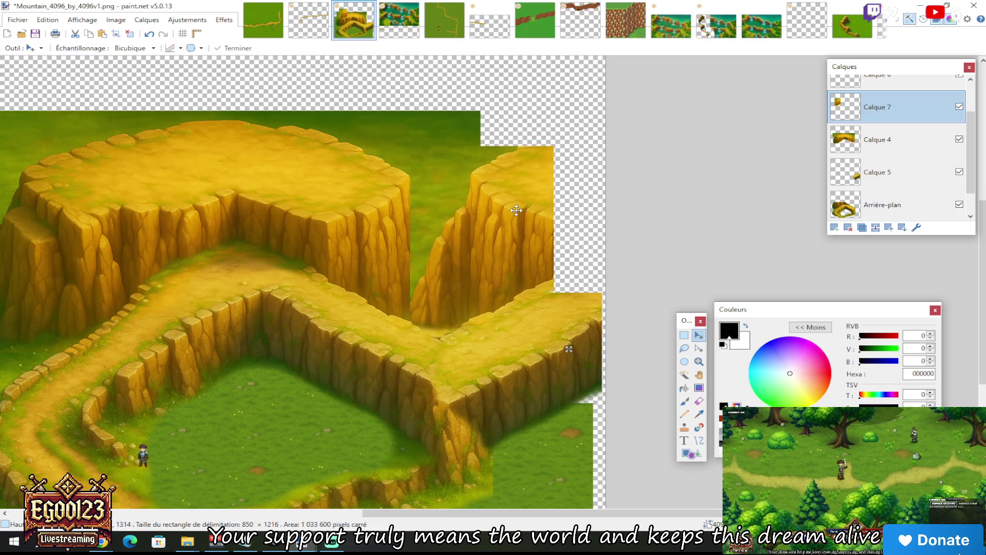
{"action": "scroll", "coordinate": [512, 207], "scroll_direction": "up", "scroll_amount": 2}
{"action": "left_click", "coordinate": [686, 336]}
{"action": "scroll", "coordinate": [689, 338], "scroll_direction": "up", "scroll_amount": 1}
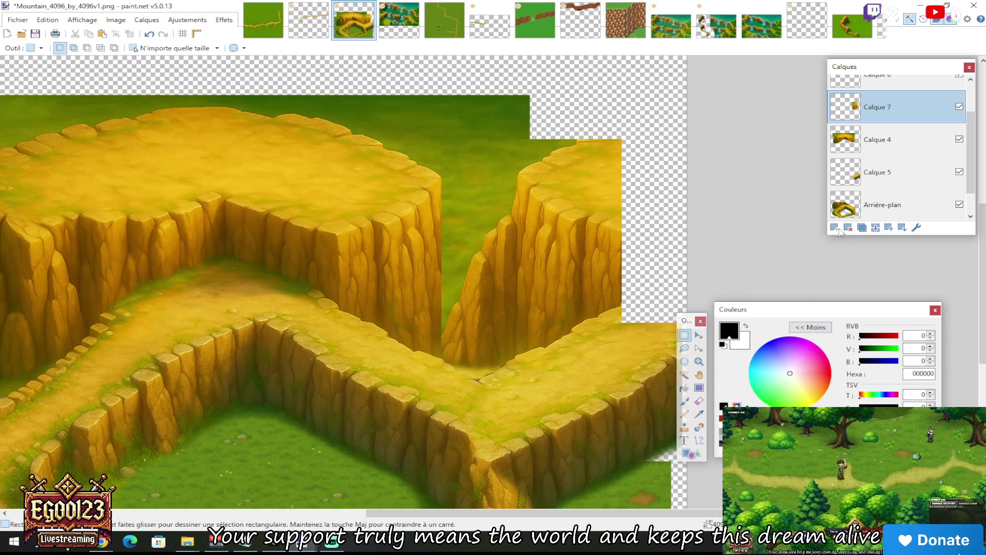
Set the Eraser to brush size 325 and erase the dark seam between the cliffs
{"action": "left_click", "coordinate": [699, 401]}
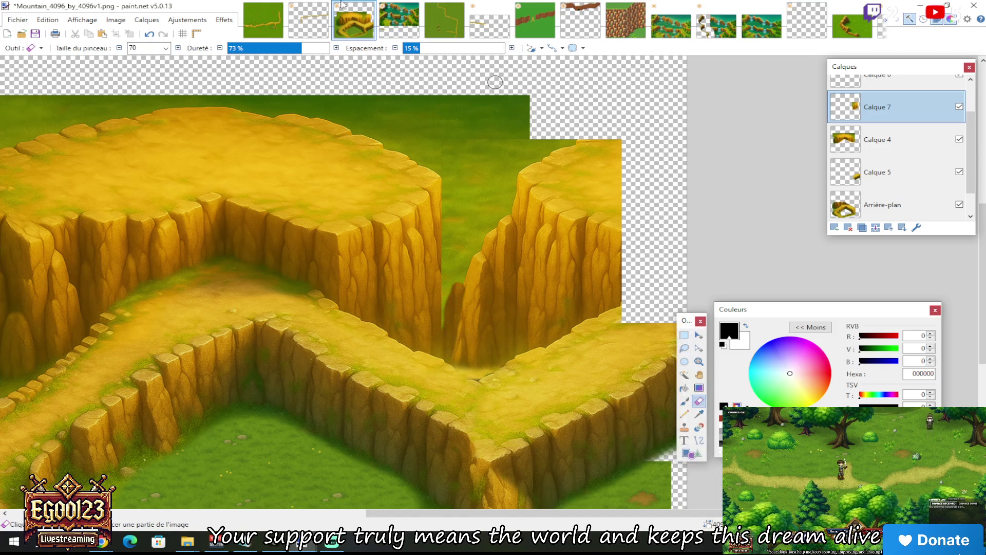
{"action": "left_click", "coordinate": [166, 47]}
{"action": "left_click", "coordinate": [149, 267]}
{"action": "mouse_move", "coordinate": [392, 312]}
{"action": "left_mouse_down"}
{"action": "mouse_move", "coordinate": [447, 339]}
{"action": "mouse_move", "coordinate": [461, 289]}
{"action": "mouse_move", "coordinate": [506, 254]}
{"action": "mouse_move", "coordinate": [462, 308]}
{"action": "mouse_move", "coordinate": [469, 333]}
{"action": "mouse_move", "coordinate": [449, 241]}
{"action": "mouse_move", "coordinate": [478, 326]}
{"action": "mouse_move", "coordinate": [507, 249]}
{"action": "left_mouse_up"}
Undo the last two eraser strokes, inspect the result, and return to Rectangle Select
{"action": "key", "text": "ctrl+z"}
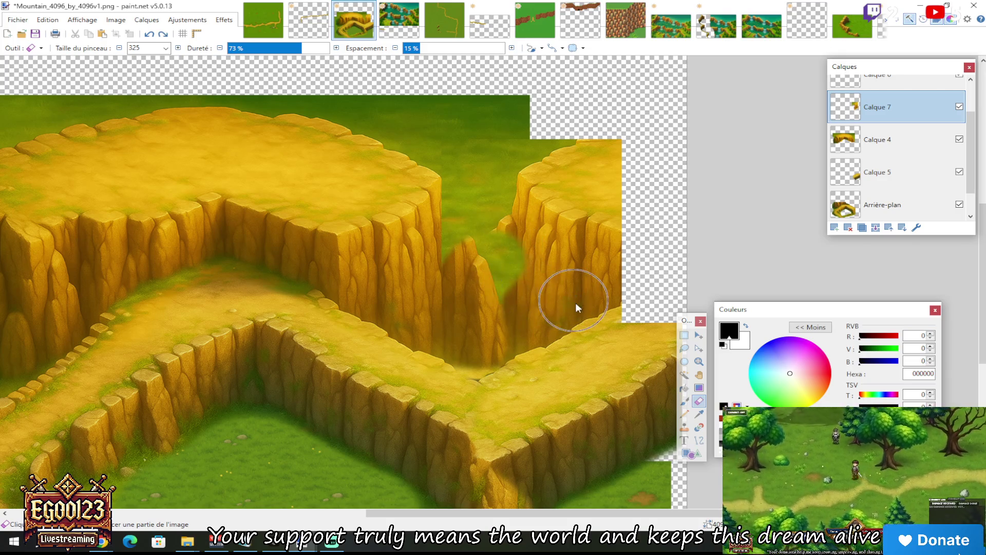
{"action": "key", "text": "ctrl+z"}
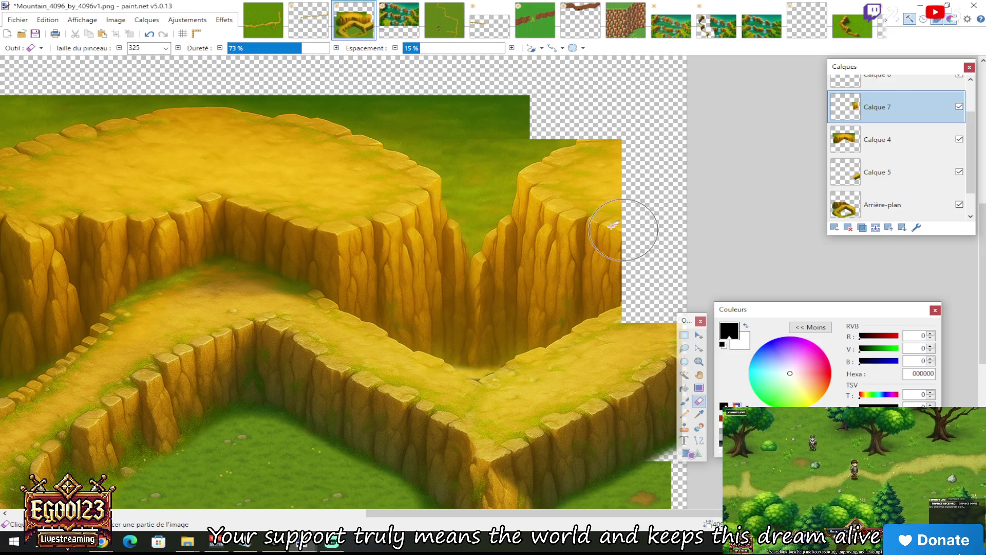
{"action": "scroll", "coordinate": [624, 229], "scroll_direction": "down", "scroll_amount": 5}
{"action": "scroll", "coordinate": [602, 230], "scroll_direction": "up", "scroll_amount": 5}
{"action": "scroll", "coordinate": [552, 284], "scroll_direction": "down", "scroll_amount": 5}
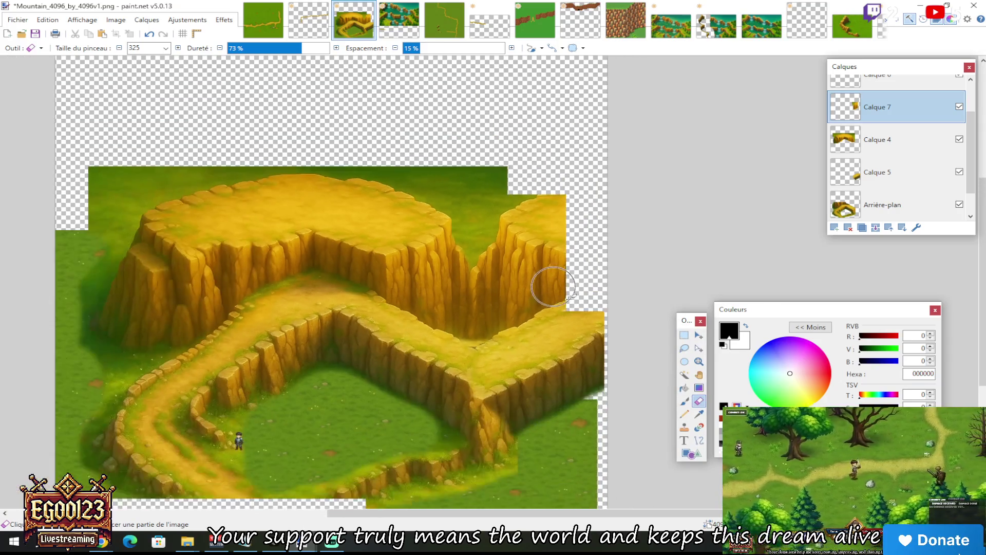
{"action": "scroll", "coordinate": [546, 282], "scroll_direction": "up", "scroll_amount": 5}
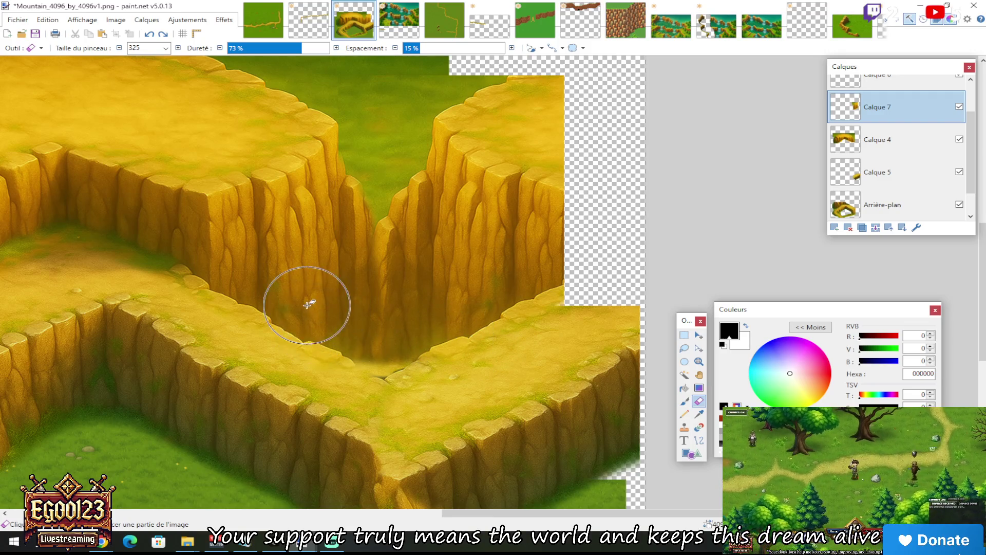
{"action": "scroll", "coordinate": [328, 318], "scroll_direction": "down", "scroll_amount": 5}
{"action": "scroll", "coordinate": [308, 350], "scroll_direction": "up", "scroll_amount": 6}
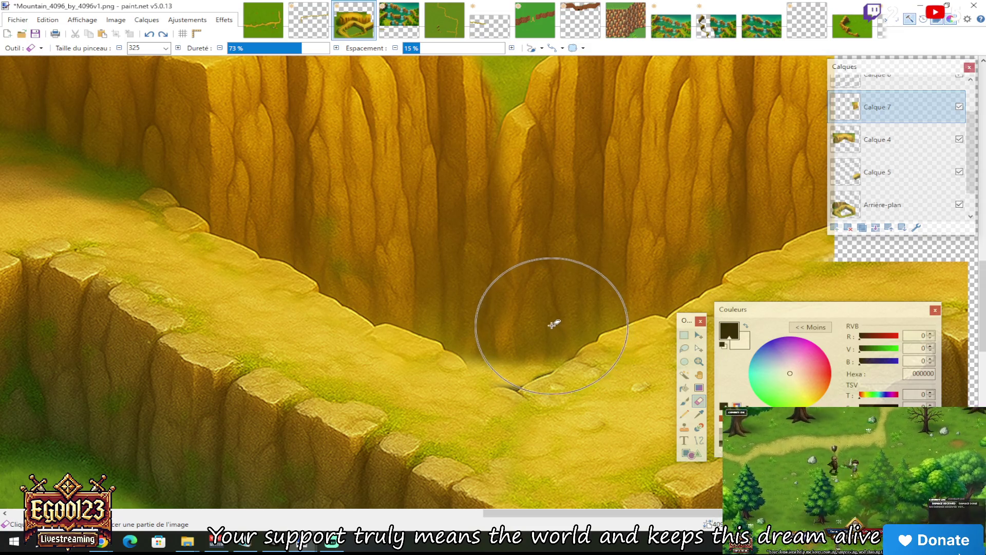
{"action": "scroll", "coordinate": [582, 305], "scroll_direction": "down", "scroll_amount": 3}
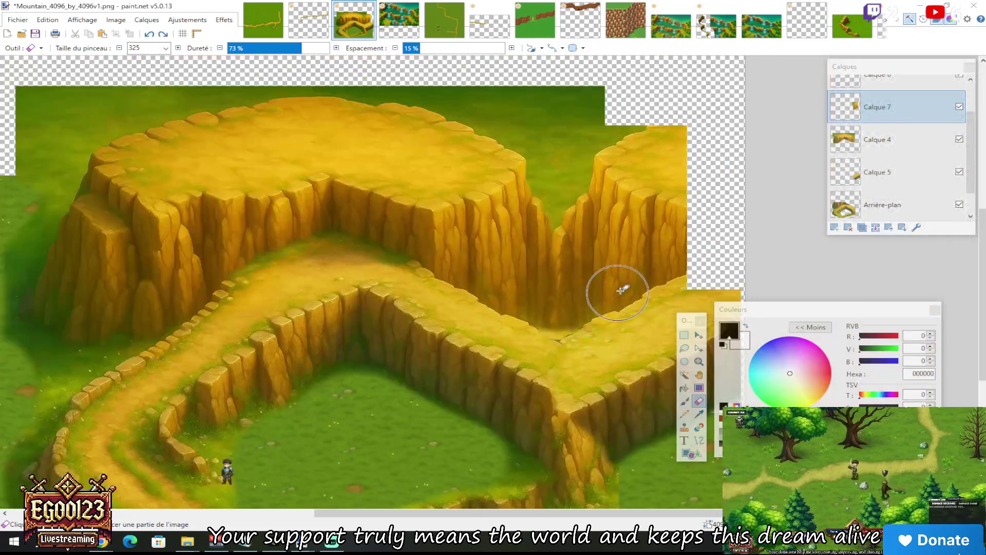
{"action": "scroll", "coordinate": [701, 234], "scroll_direction": "down", "scroll_amount": 2}
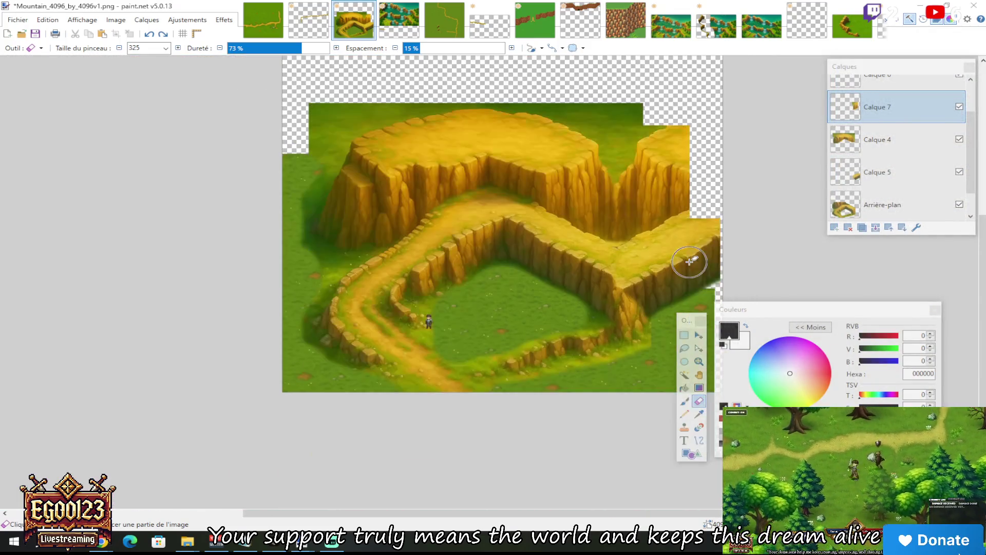
{"action": "scroll", "coordinate": [690, 235], "scroll_direction": "up", "scroll_amount": 2}
{"action": "scroll", "coordinate": [687, 238], "scroll_direction": "up", "scroll_amount": 3}
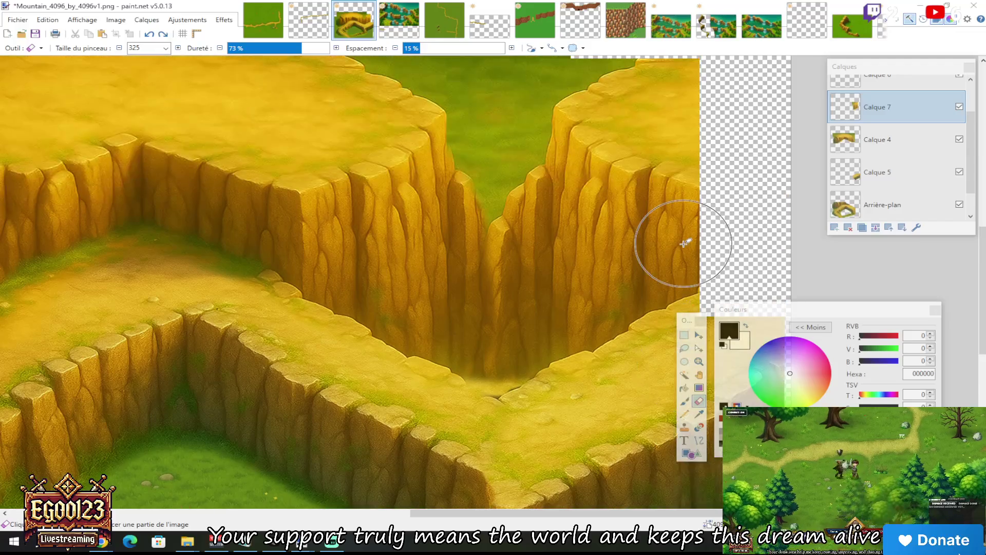
{"action": "scroll", "coordinate": [681, 246], "scroll_direction": "down", "scroll_amount": 3, "text": "ctrl"}
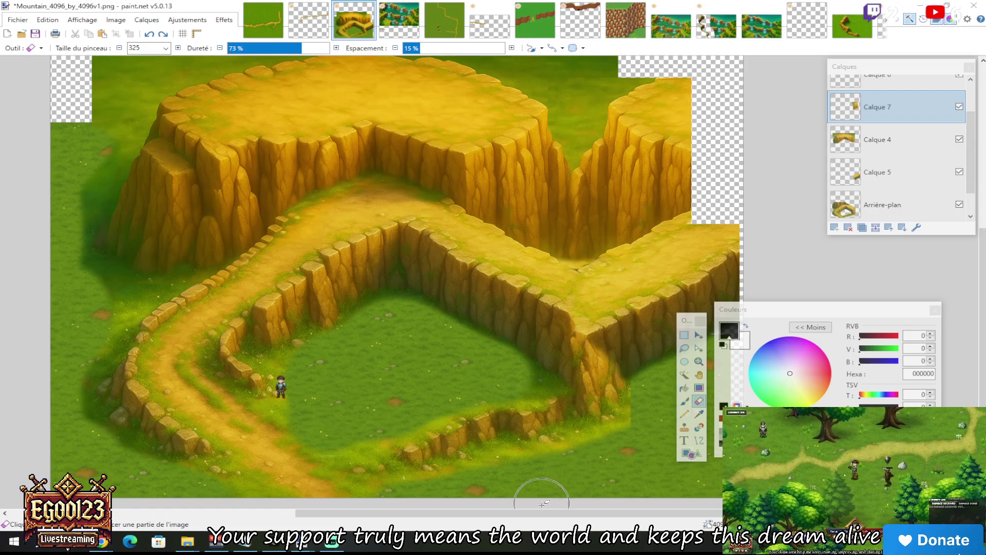
{"action": "scroll", "coordinate": [385, 512], "scroll_direction": "right", "scroll_amount": 5}
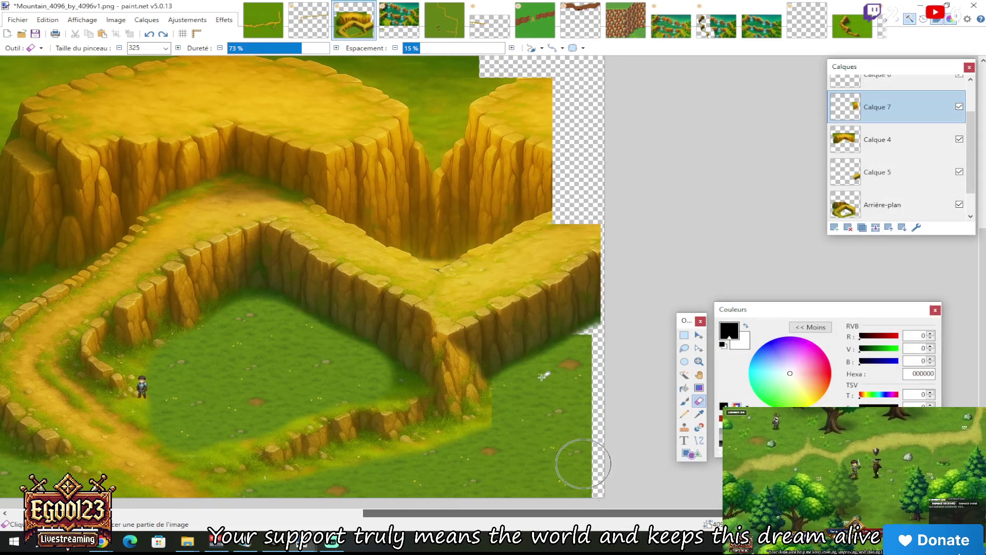
{"action": "scroll", "coordinate": [435, 264], "scroll_direction": "up", "scroll_amount": 3}
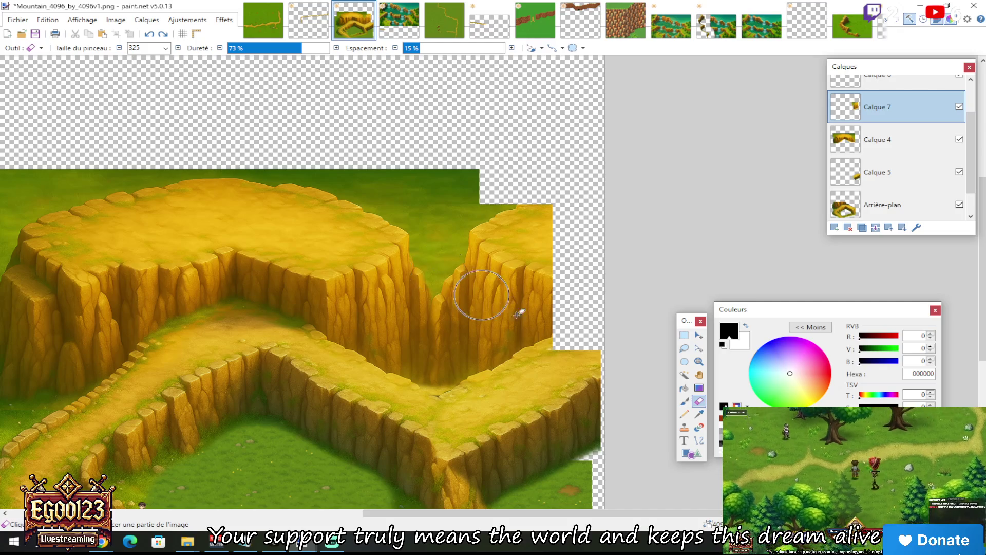
{"action": "key", "text": "s"}
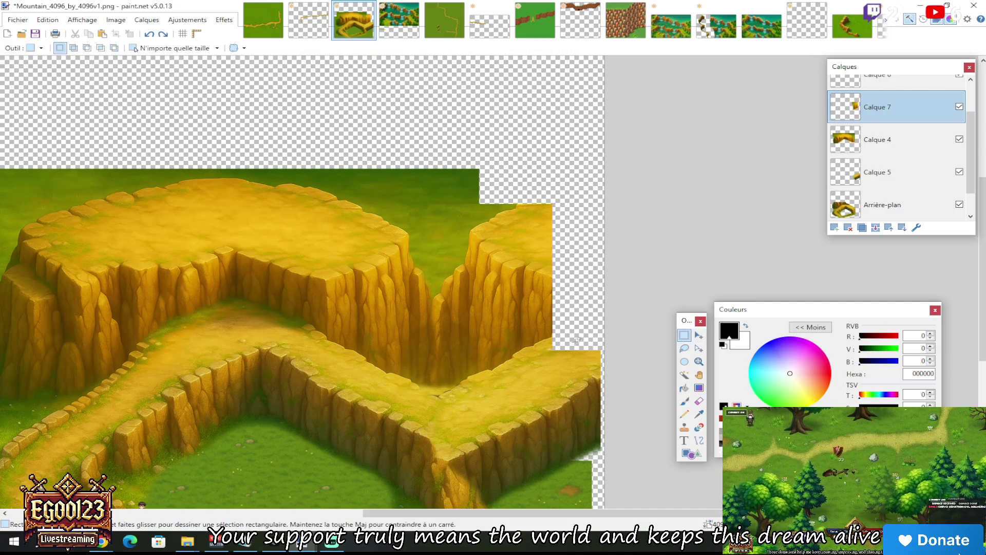
{"action": "scroll", "coordinate": [576, 340], "scroll_direction": "down", "scroll_amount": 3}
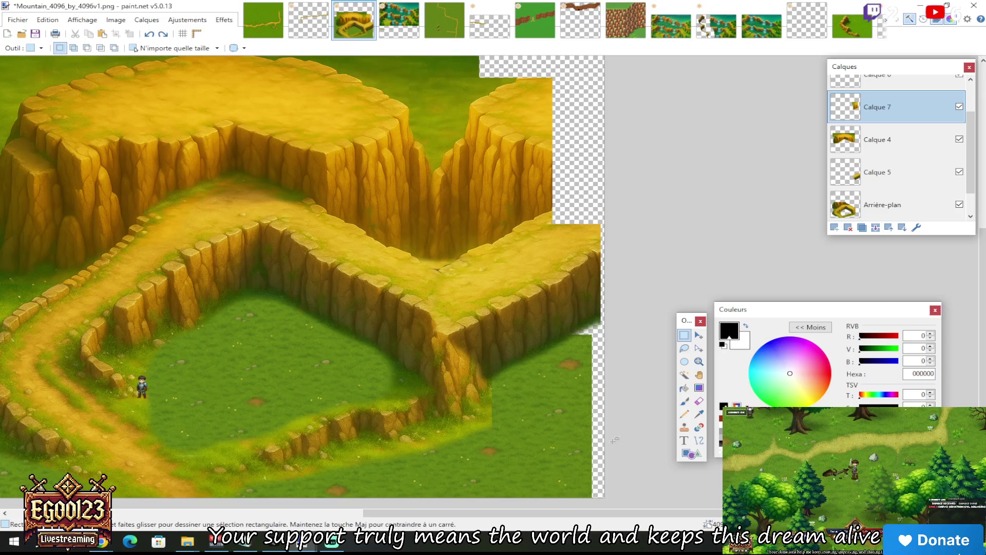
{"action": "scroll", "coordinate": [179, 336], "scroll_direction": "up", "scroll_amount": 5, "text": "ctrl"}
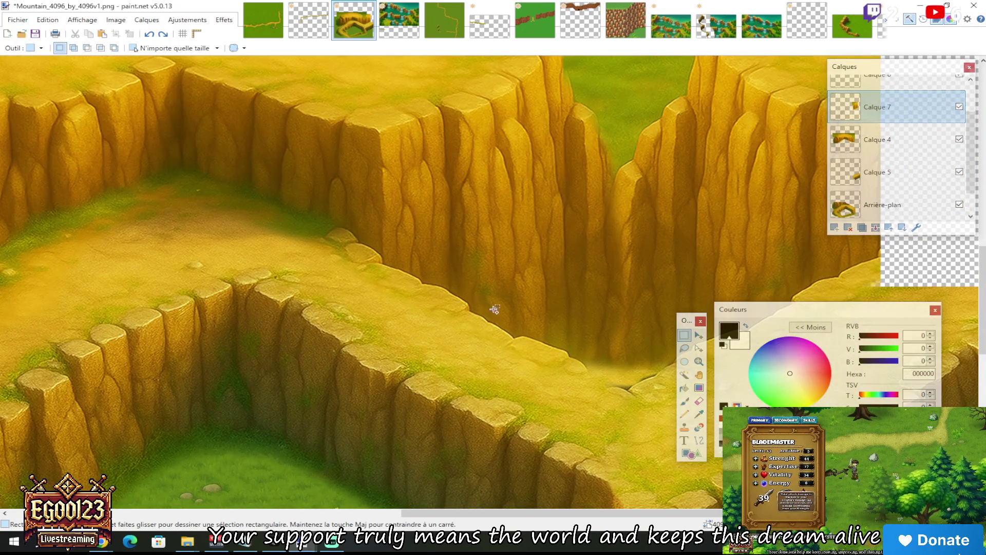
{"action": "scroll", "coordinate": [493, 308], "scroll_direction": "down", "scroll_amount": 3, "text": "ctrl"}
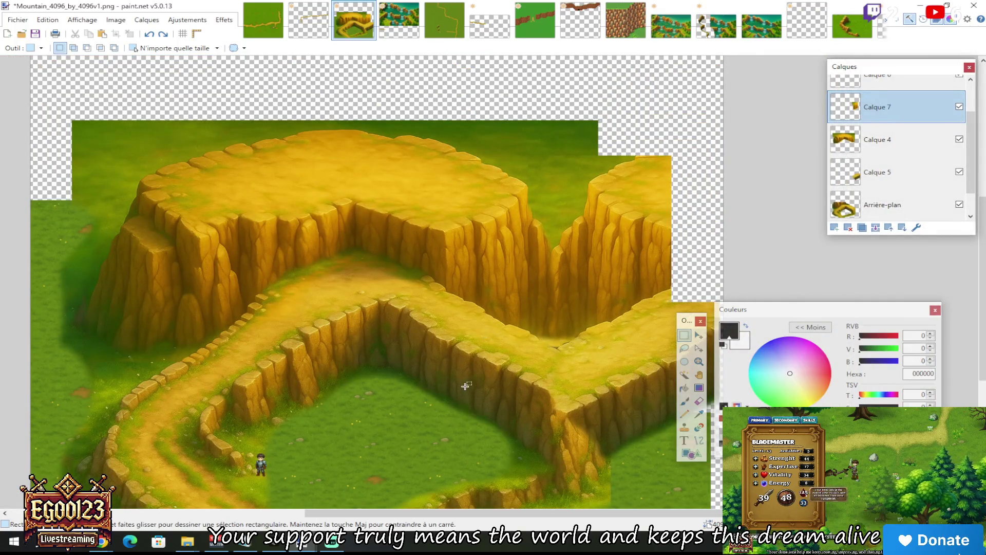
{"action": "scroll", "coordinate": [466, 386], "scroll_direction": "down", "scroll_amount": 3}
{"action": "scroll", "coordinate": [465, 386], "scroll_direction": "up", "scroll_amount": 3}
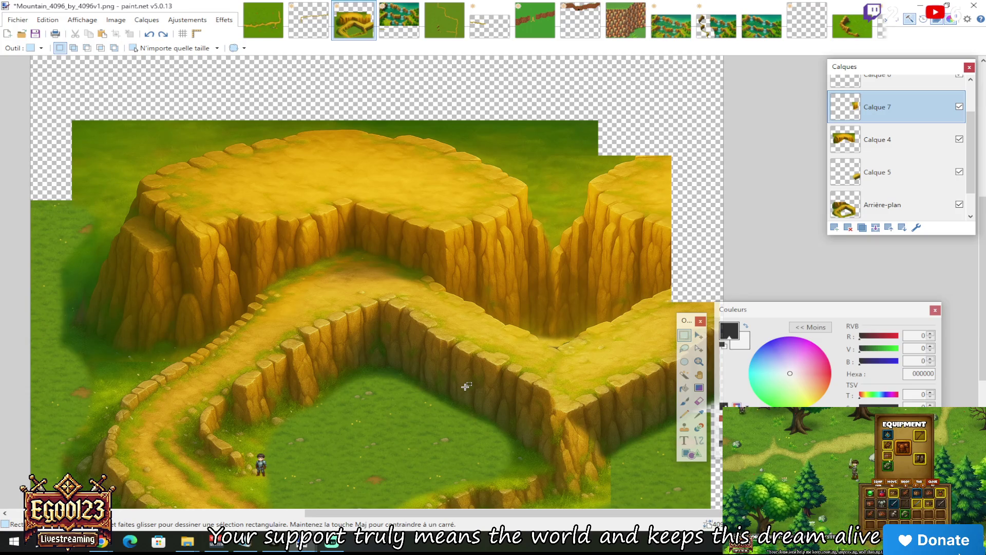
{"action": "mouse_move", "coordinate": [528, 515]}
{"action": "left_mouse_down"}
{"action": "mouse_move", "coordinate": [595, 518]}
{"action": "mouse_move", "coordinate": [498, 516]}
{"action": "left_mouse_up"}
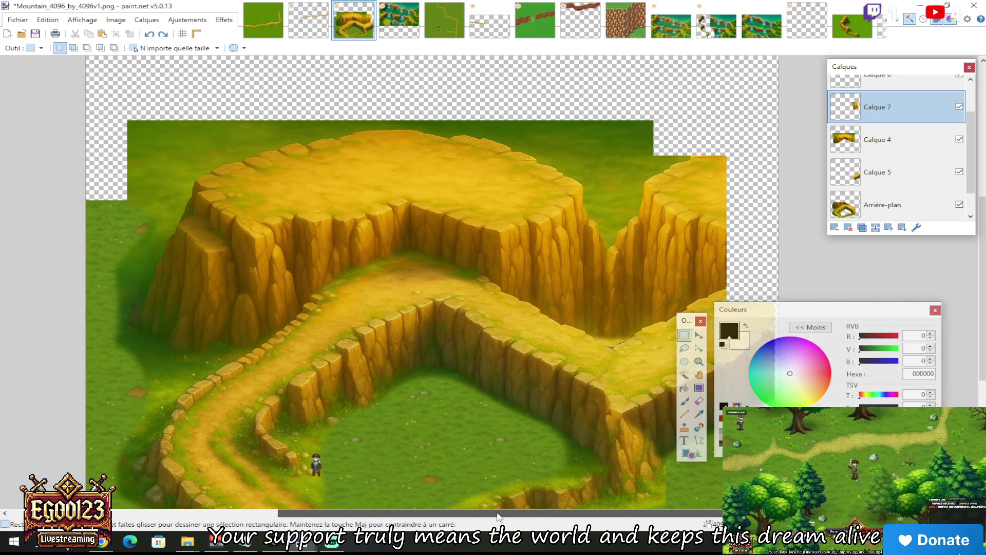
{"action": "left_click_drag", "start_coordinate": [498, 516], "coordinate": [545, 521]}
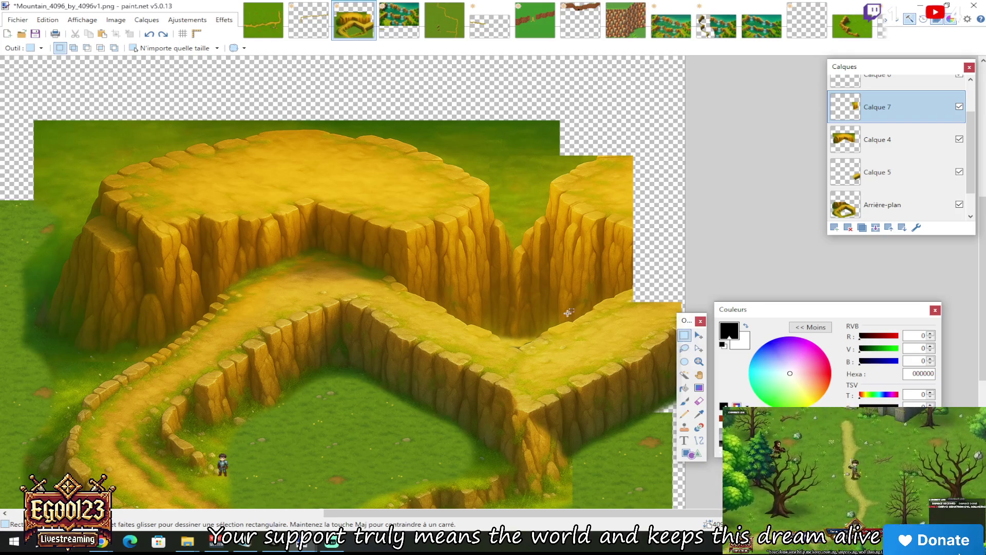
{"action": "scroll", "coordinate": [426, 242], "scroll_direction": "up", "scroll_amount": 1, "text": "ctrl"}
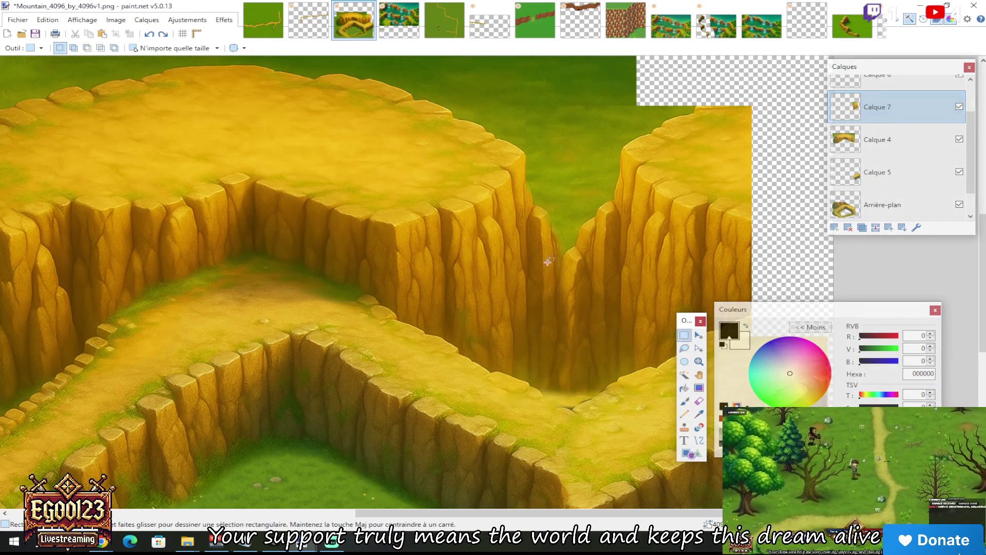
{"action": "scroll", "coordinate": [495, 249], "scroll_direction": "down", "scroll_amount": 1, "text": "ctrl"}
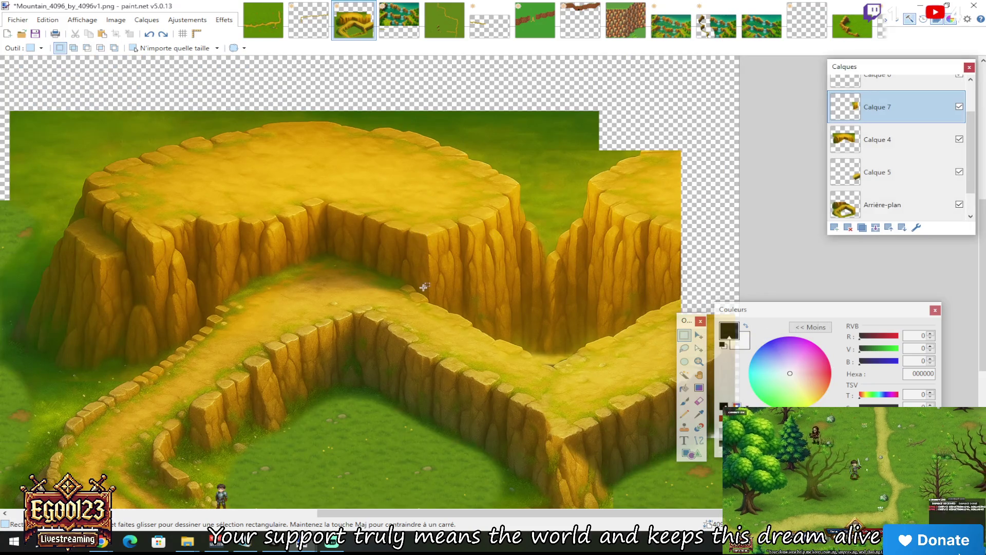
{"action": "scroll", "coordinate": [425, 282], "scroll_direction": "down", "scroll_amount": 2}
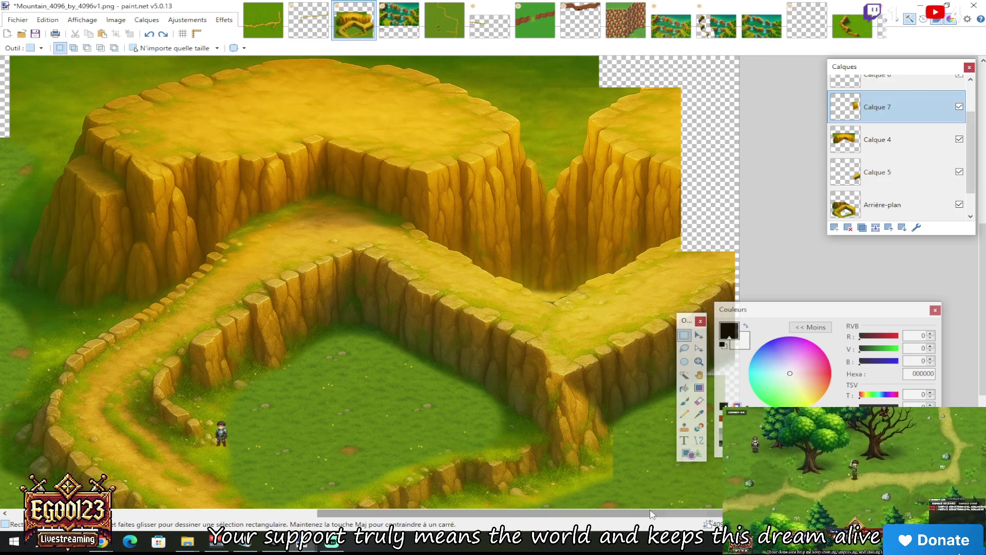
{"action": "scroll", "coordinate": [699, 517], "scroll_direction": "right", "scroll_amount": 3}
{"action": "left_click_drag", "start_coordinate": [504, 220], "coordinate": [575, 437]}
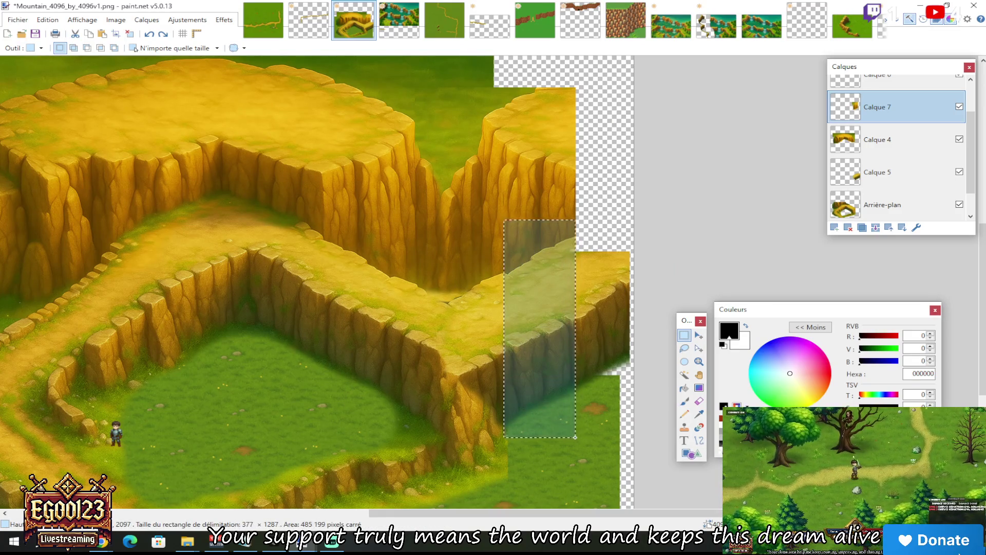
Cycle through the layers and make Calque 5 the active layer
{"action": "left_click", "coordinate": [891, 205]}
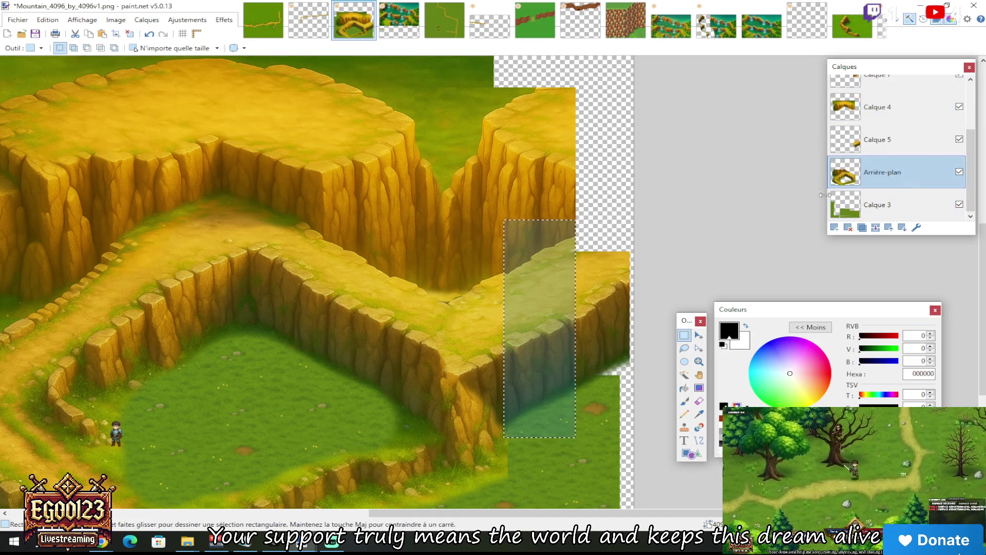
{"action": "scroll", "coordinate": [613, 292], "scroll_direction": "up", "scroll_amount": 1}
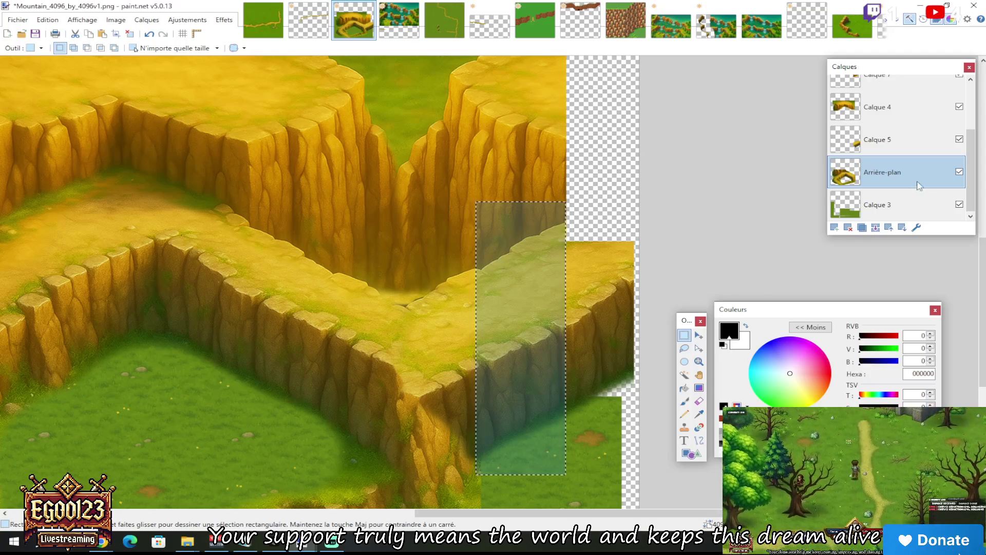
{"action": "scroll", "coordinate": [893, 187], "scroll_direction": "up", "scroll_amount": 2}
{"action": "left_click", "coordinate": [891, 189]}
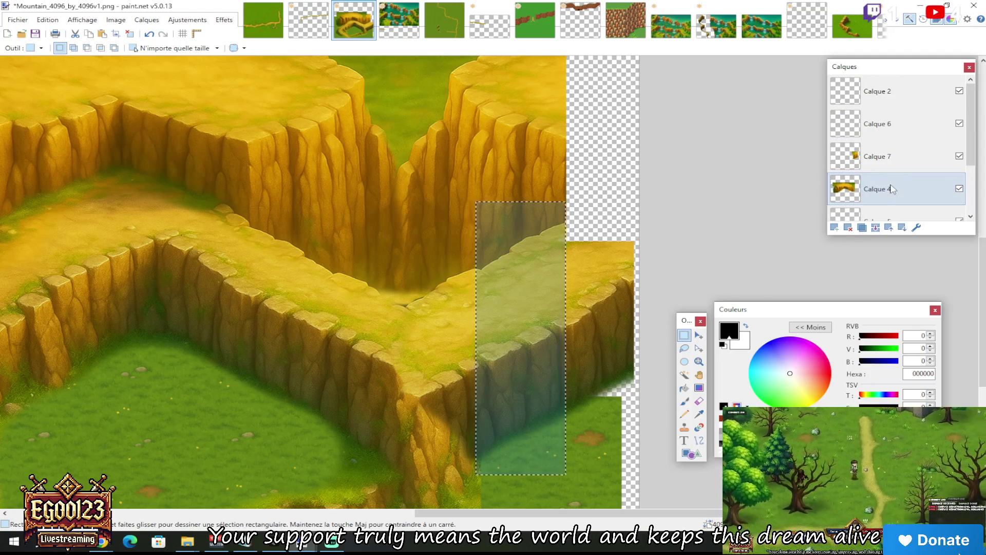
{"action": "scroll", "coordinate": [893, 183], "scroll_direction": "down", "scroll_amount": 2}
{"action": "left_click", "coordinate": [893, 175]}
{"action": "left_click", "coordinate": [893, 139]}
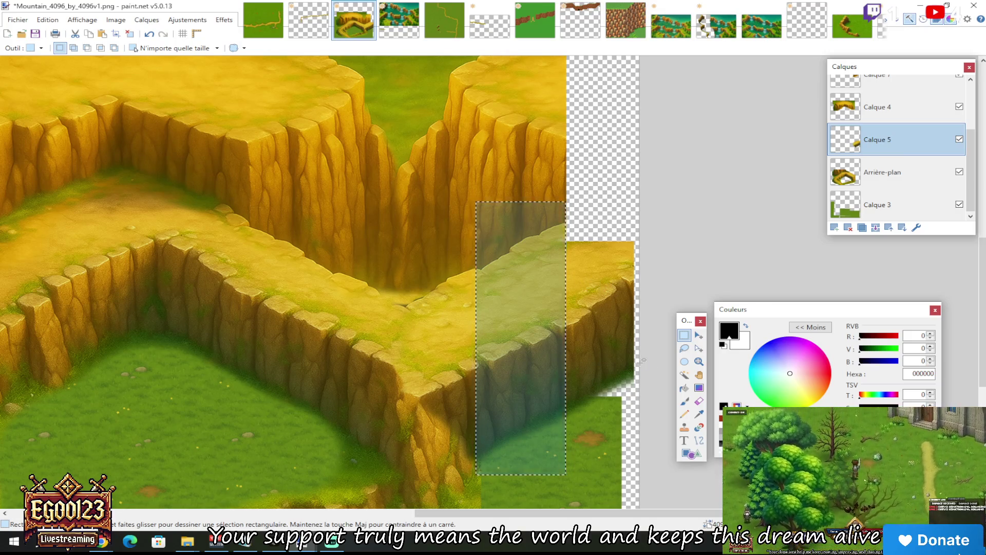
Shift the selected cliff strip up and right, after testing a delete and undoing it
{"action": "key", "text": "Delete"}
{"action": "key", "text": "ctrl+z"}
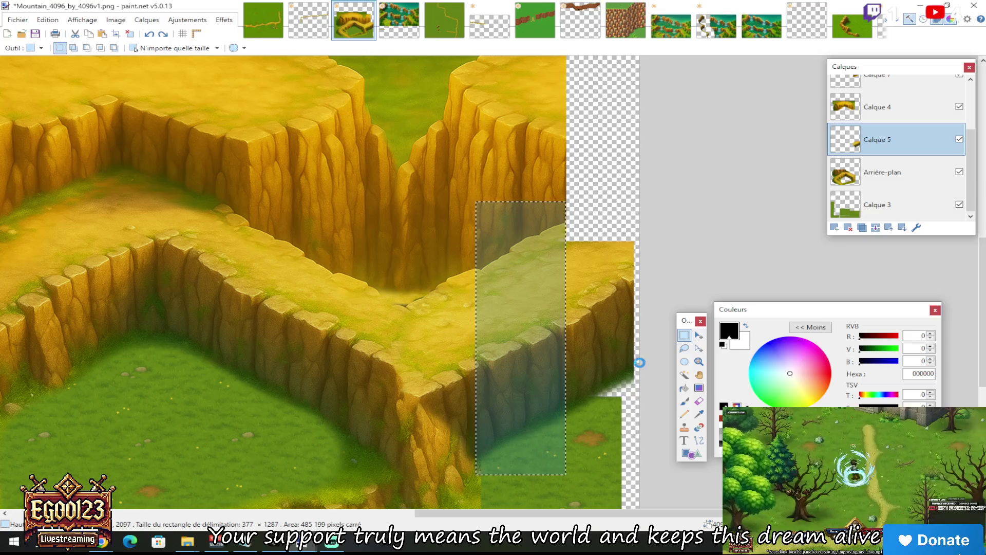
{"action": "key", "text": "m"}
{"action": "mouse_move", "coordinate": [529, 279]}
{"action": "left_mouse_down"}
{"action": "mouse_move", "coordinate": [623, 202]}
{"action": "mouse_move", "coordinate": [620, 234]}
{"action": "mouse_move", "coordinate": [708, 189]}
{"action": "mouse_move", "coordinate": [637, 242]}
{"action": "mouse_move", "coordinate": [620, 230]}
{"action": "left_mouse_up"}
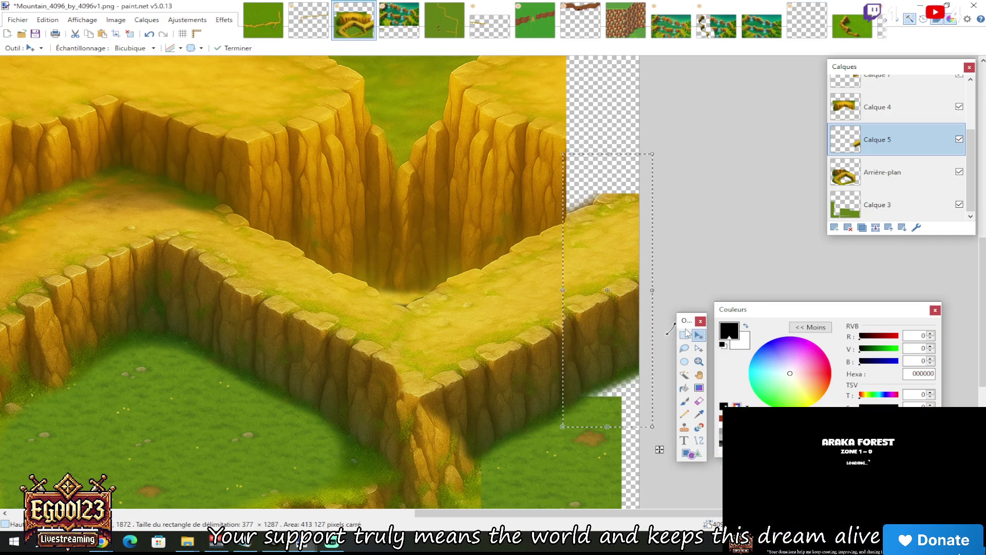
Commit the moved cliff strip, zoom out, and make Calque 2 the active layer
{"action": "left_click", "coordinate": [685, 335]}
{"action": "key", "text": "ctrl+minus"}
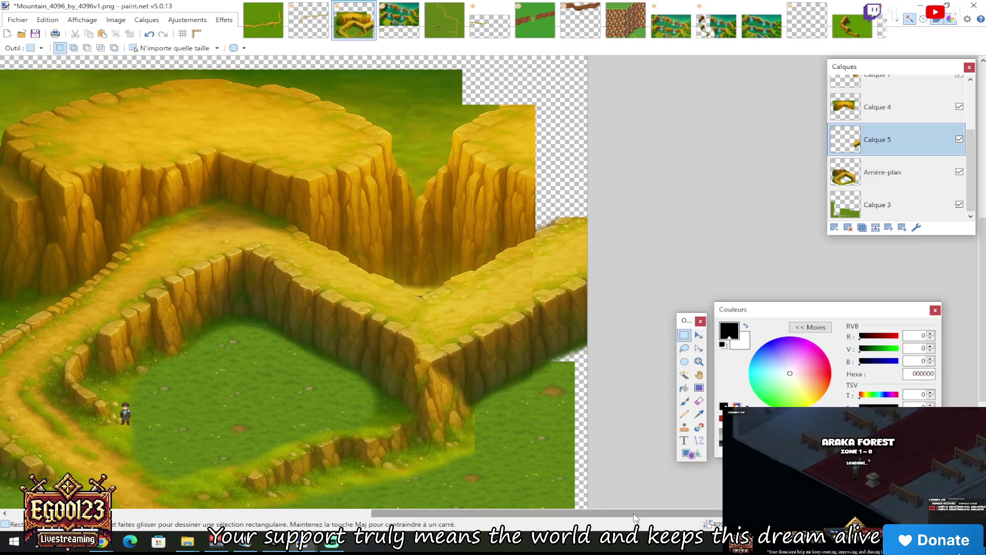
{"action": "left_click_drag", "start_coordinate": [539, 513], "coordinate": [477, 514]}
{"action": "scroll", "coordinate": [437, 424], "scroll_direction": "up", "scroll_amount": 4, "text": "ctrl"}
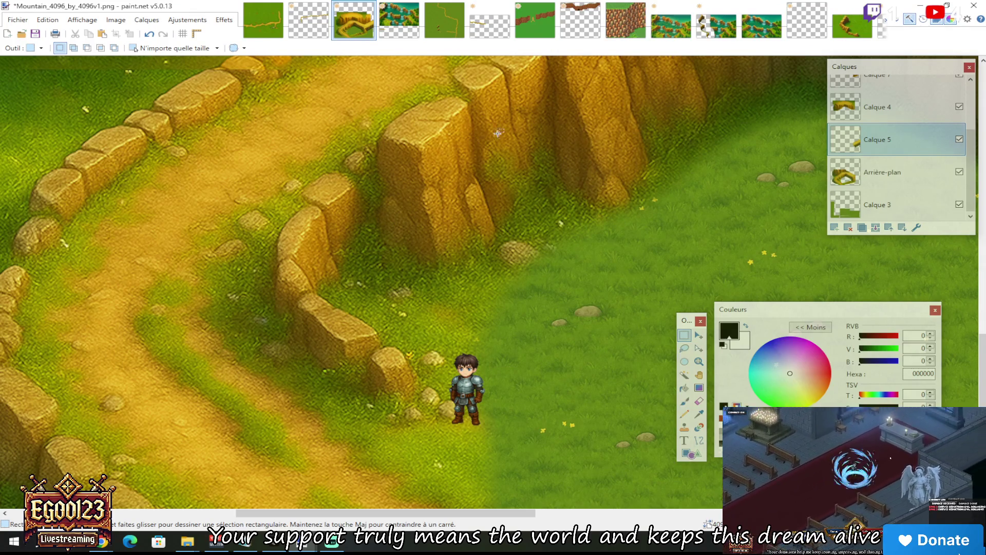
{"action": "left_click", "coordinate": [885, 25]}
{"action": "left_click", "coordinate": [885, 25]}
{"action": "scroll", "coordinate": [975, 100], "scroll_direction": "up", "scroll_amount": 3}
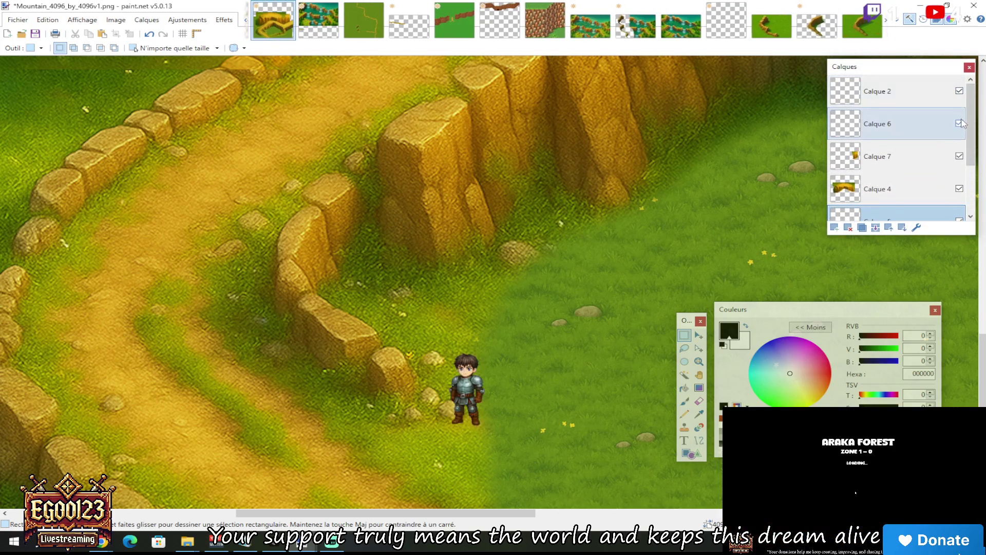
{"action": "left_click", "coordinate": [935, 94]}
Select the armored character on Calque 2 and move it from the grass onto the cliff ledge
{"action": "left_click_drag", "start_coordinate": [418, 328], "coordinate": [531, 430]}
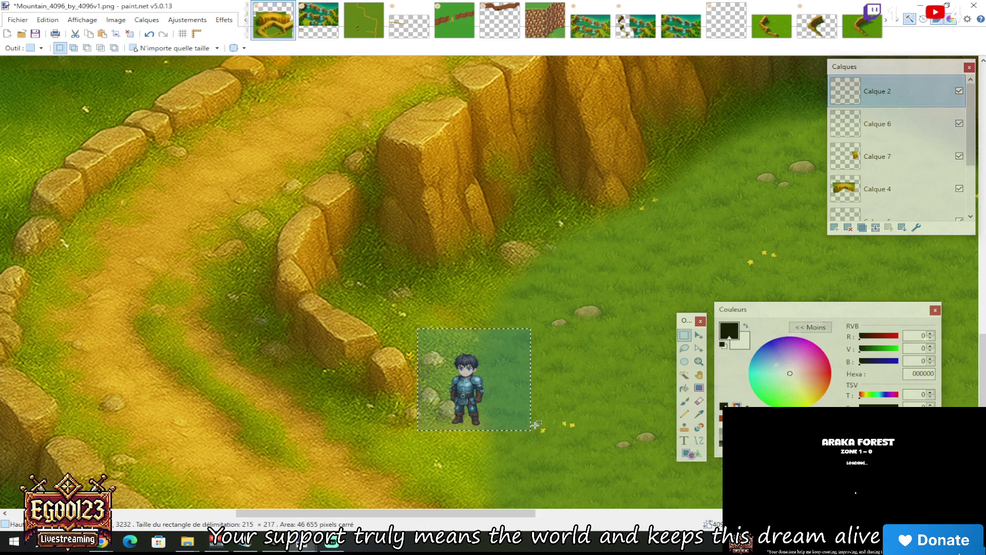
{"action": "scroll", "coordinate": [534, 424], "scroll_direction": "down", "scroll_amount": 3}
{"action": "scroll", "coordinate": [626, 245], "scroll_direction": "up", "scroll_amount": 2}
{"action": "key", "text": "m"}
{"action": "left_click_drag", "start_coordinate": [125, 379], "coordinate": [518, 255]}
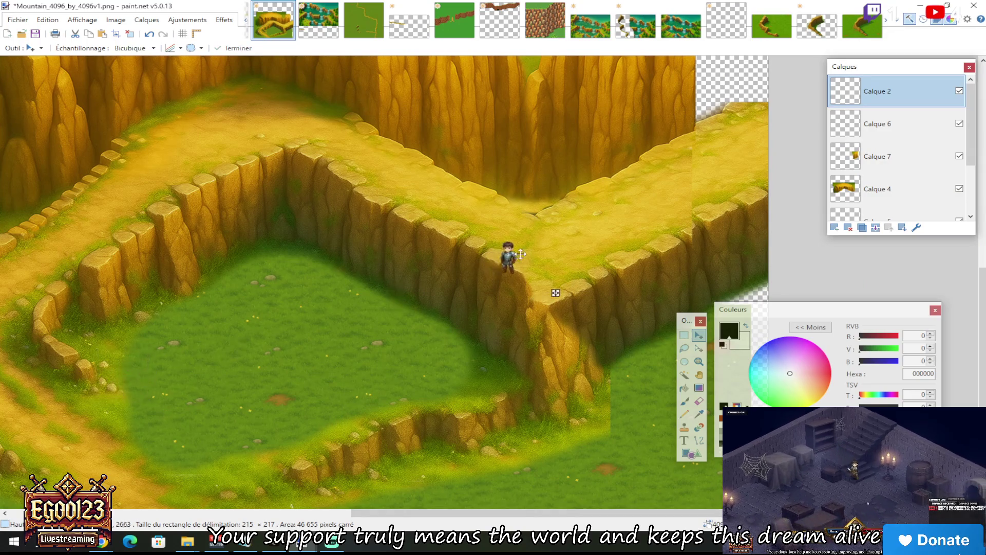
Carry the character further up the ledge and slide it left along the path
{"action": "scroll", "coordinate": [578, 220], "scroll_direction": "up", "scroll_amount": 2}
{"action": "mouse_move", "coordinate": [595, 214]}
{"action": "left_mouse_down"}
{"action": "mouse_move", "coordinate": [673, 181]}
{"action": "mouse_move", "coordinate": [722, 137]}
{"action": "left_mouse_up"}
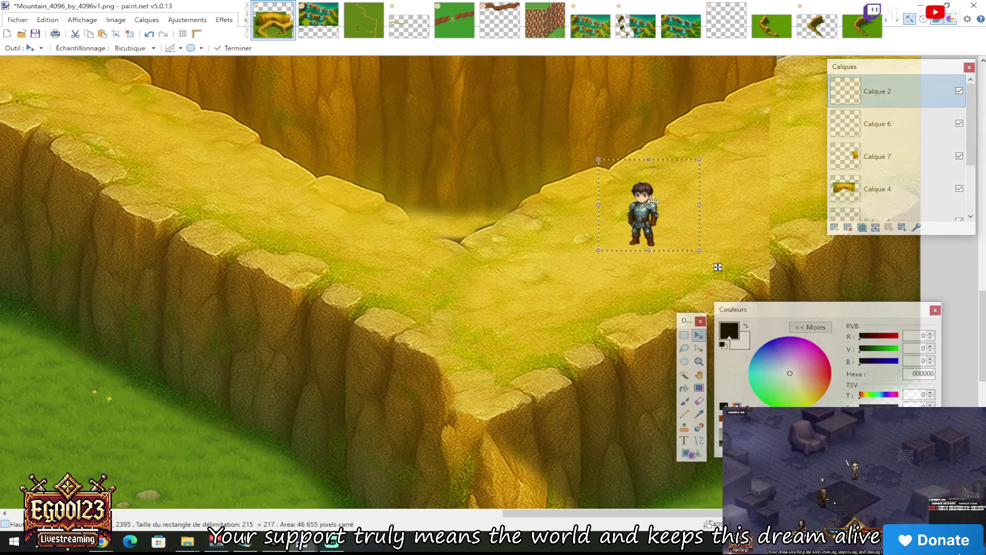
{"action": "scroll", "coordinate": [665, 225], "scroll_direction": "up", "scroll_amount": 2}
{"action": "scroll", "coordinate": [664, 225], "scroll_direction": "down", "scroll_amount": 2}
{"action": "mouse_move", "coordinate": [659, 296]}
{"action": "left_mouse_down"}
{"action": "mouse_move", "coordinate": [630, 322]}
{"action": "mouse_move", "coordinate": [615, 310]}
{"action": "mouse_move", "coordinate": [608, 318]}
{"action": "mouse_move", "coordinate": [772, 236]}
{"action": "mouse_move", "coordinate": [494, 309]}
{"action": "left_mouse_up"}
{"action": "mouse_move", "coordinate": [417, 273]}
{"action": "left_mouse_down"}
{"action": "mouse_move", "coordinate": [496, 314]}
{"action": "mouse_move", "coordinate": [401, 265]}
{"action": "mouse_move", "coordinate": [427, 268]}
{"action": "left_mouse_up"}
{"action": "scroll", "coordinate": [311, 263], "scroll_direction": "up", "scroll_amount": 1}
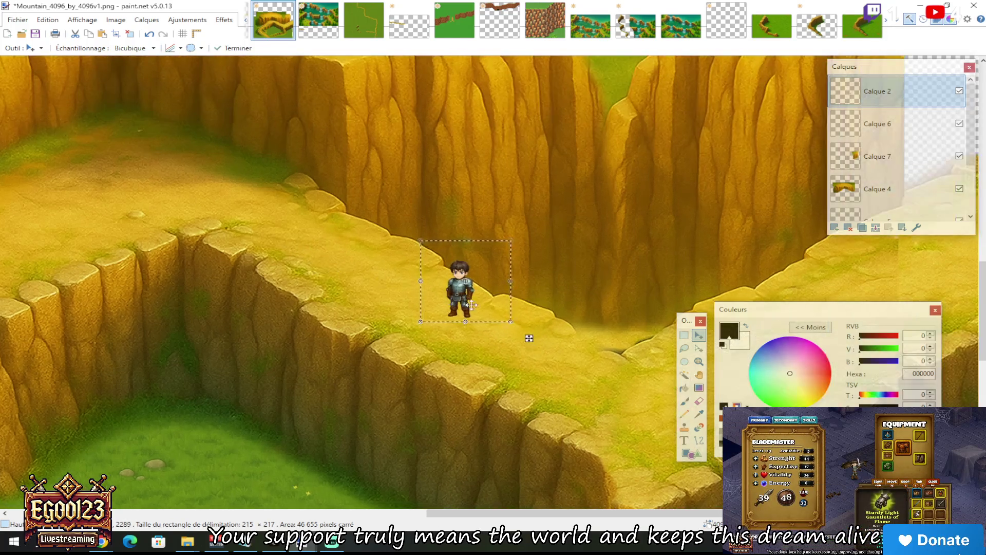
{"action": "mouse_move", "coordinate": [448, 278]}
{"action": "left_mouse_down"}
{"action": "mouse_move", "coordinate": [211, 155]}
{"action": "mouse_move", "coordinate": [156, 159]}
{"action": "mouse_move", "coordinate": [398, 267]}
{"action": "left_mouse_up"}
{"action": "scroll", "coordinate": [462, 277], "scroll_direction": "down", "scroll_amount": 1}
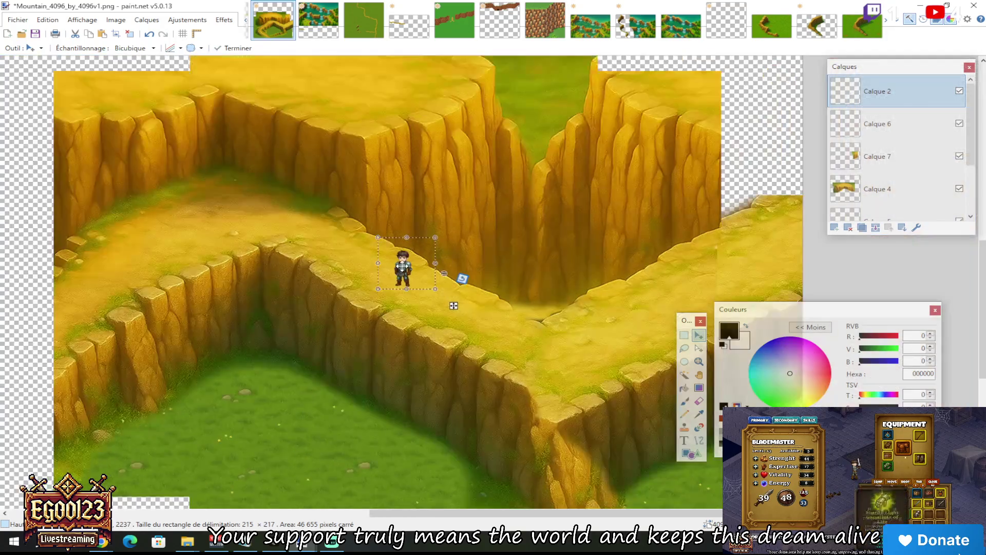
{"action": "scroll", "coordinate": [549, 277], "scroll_direction": "up", "scroll_amount": 1}
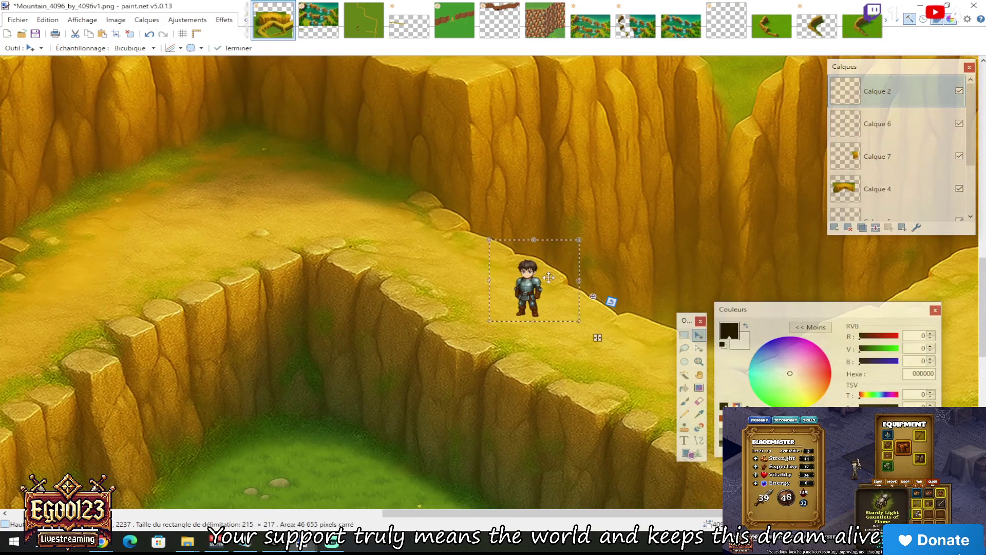
{"action": "left_click_drag", "start_coordinate": [549, 278], "coordinate": [340, 177]}
{"action": "scroll", "coordinate": [332, 294], "scroll_direction": "up", "scroll_amount": 2}
Fine-tune the character's spot near the ledge bend and return to Rectangle Select
{"action": "left_click_drag", "start_coordinate": [332, 295], "coordinate": [418, 341]}
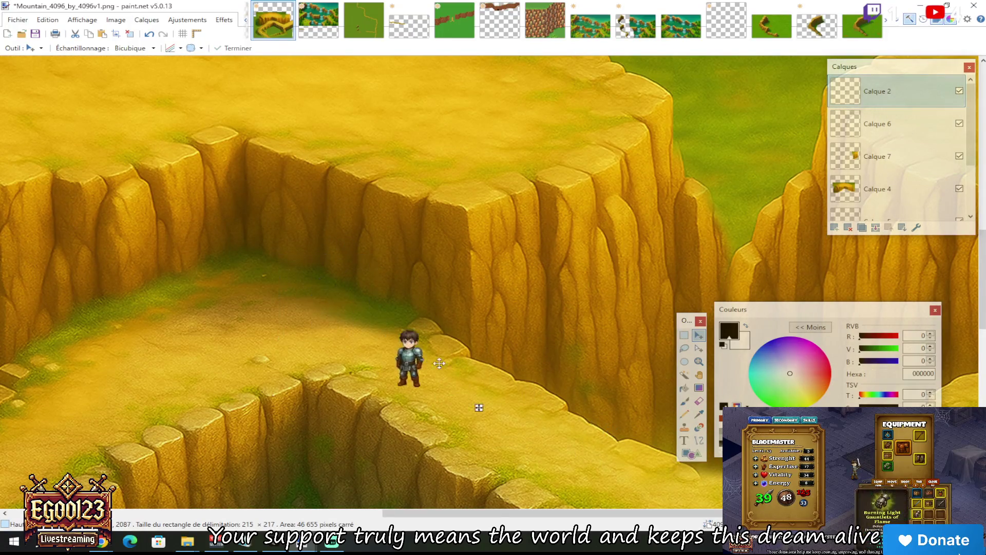
{"action": "scroll", "coordinate": [459, 267], "scroll_direction": "up", "scroll_amount": 3}
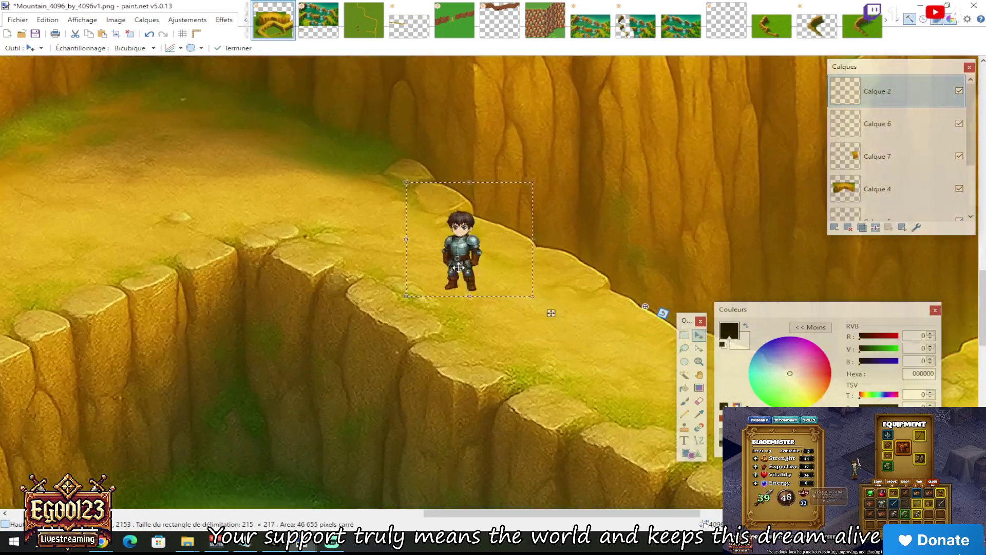
{"action": "mouse_move", "coordinate": [458, 267]}
{"action": "left_mouse_down"}
{"action": "mouse_move", "coordinate": [531, 290]}
{"action": "mouse_move", "coordinate": [582, 331]}
{"action": "mouse_move", "coordinate": [536, 270]}
{"action": "left_mouse_up"}
{"action": "scroll", "coordinate": [581, 331], "scroll_direction": "down", "scroll_amount": 2}
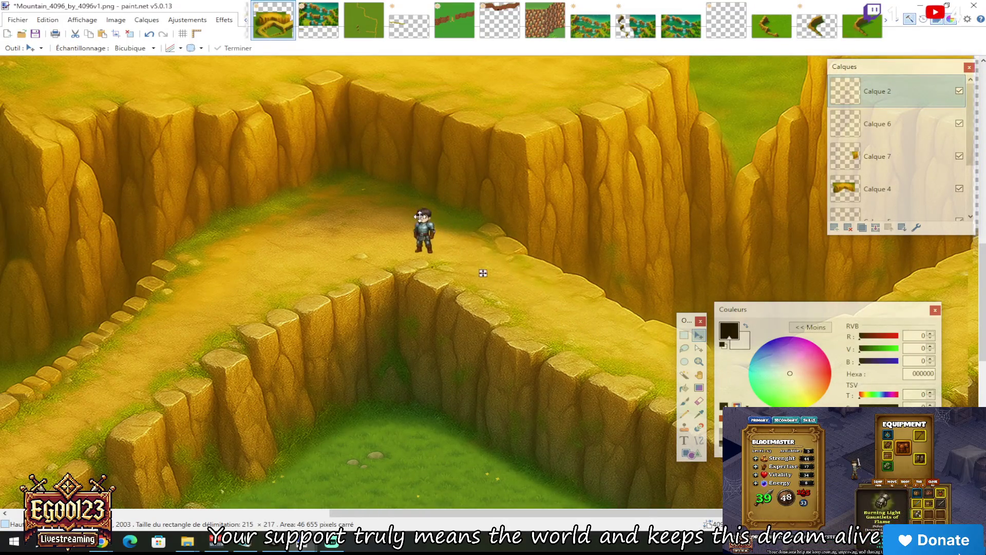
{"action": "left_click_drag", "start_coordinate": [421, 217], "coordinate": [392, 211]}
{"action": "left_click_drag", "start_coordinate": [396, 252], "coordinate": [567, 329]}
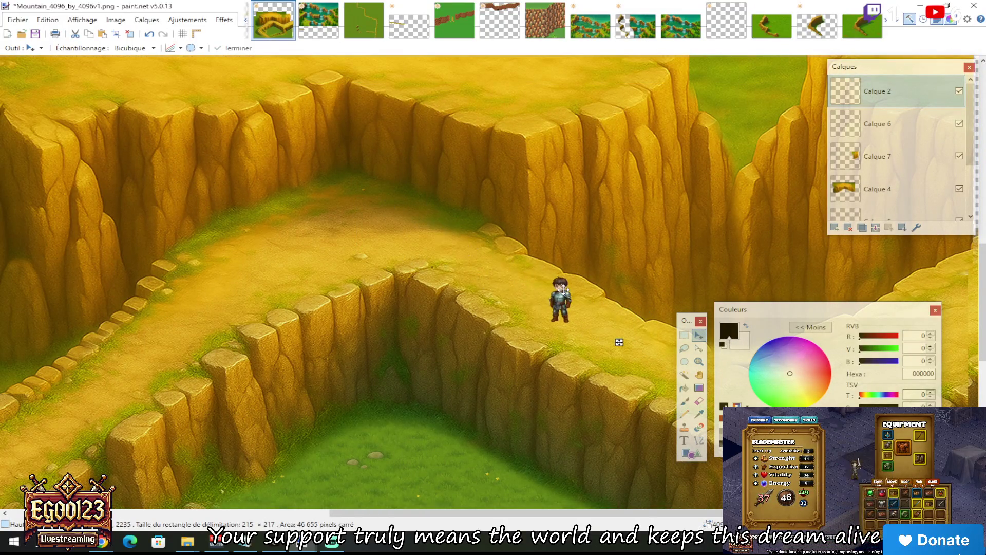
{"action": "left_click_drag", "start_coordinate": [432, 516], "coordinate": [502, 487]}
{"action": "scroll", "coordinate": [534, 364], "scroll_direction": "down", "scroll_amount": 3}
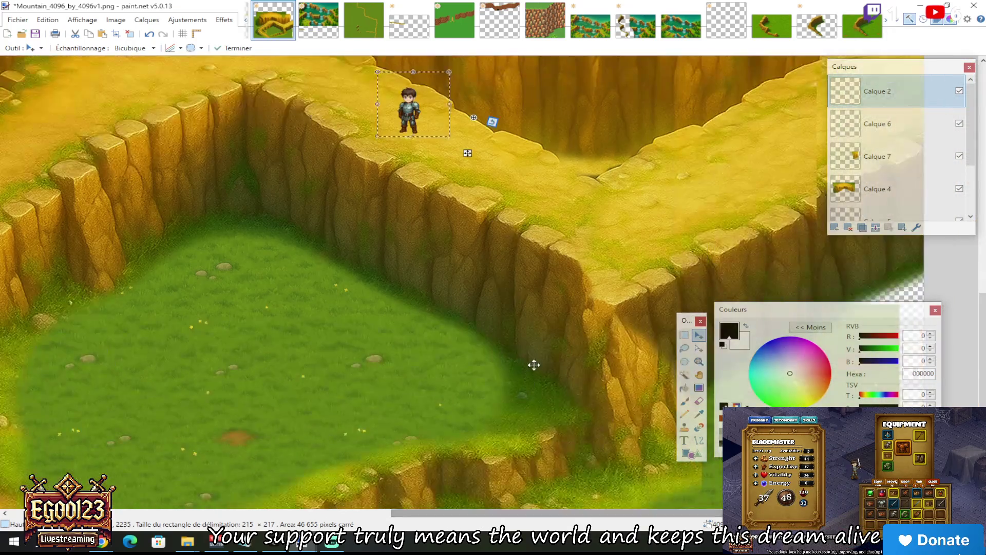
{"action": "scroll", "coordinate": [535, 365], "scroll_direction": "up", "scroll_amount": 2}
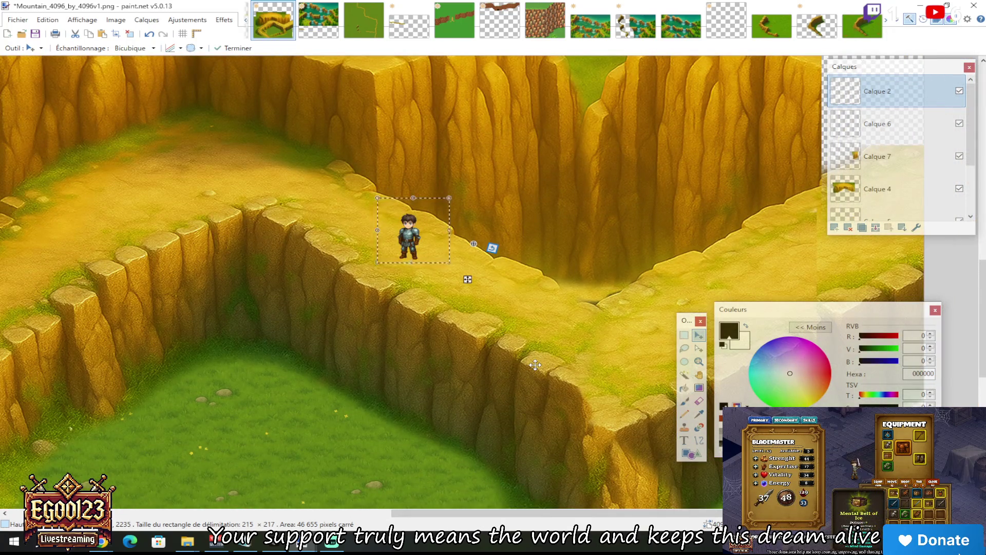
{"action": "scroll", "coordinate": [508, 321], "scroll_direction": "down", "scroll_amount": 3}
{"action": "scroll", "coordinate": [521, 385], "scroll_direction": "down", "scroll_amount": 2}
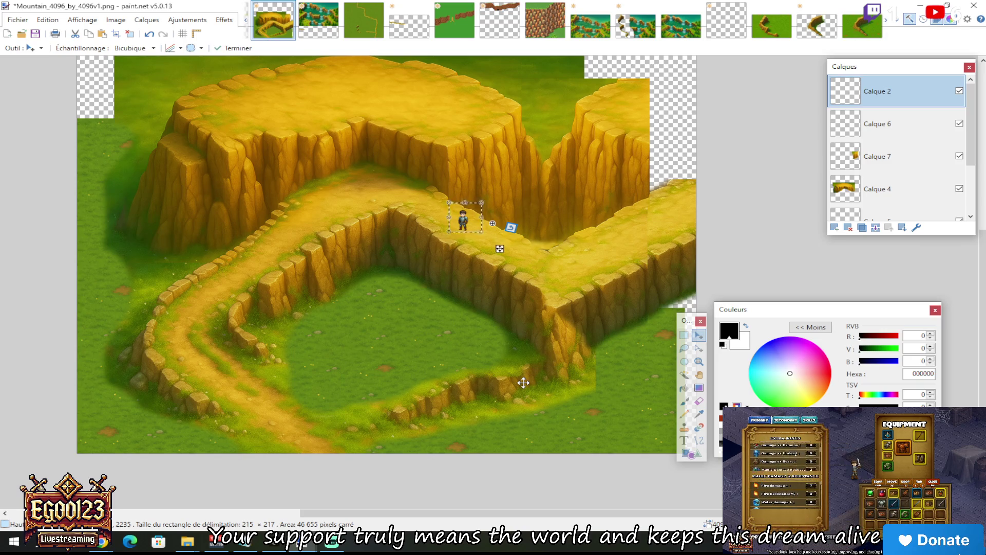
{"action": "scroll", "coordinate": [593, 348], "scroll_direction": "up", "scroll_amount": 1}
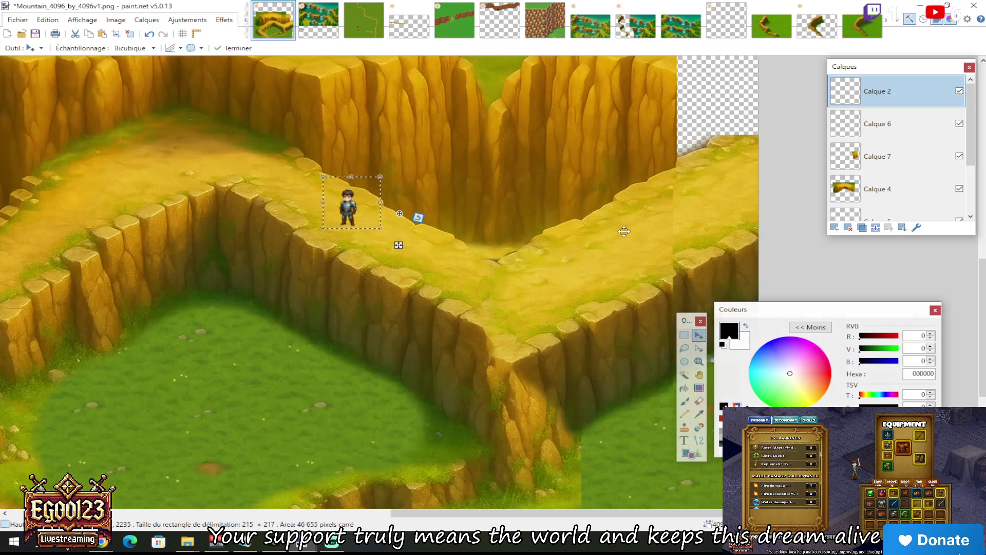
{"action": "scroll", "coordinate": [506, 238], "scroll_direction": "up", "scroll_amount": 1}
{"action": "left_click", "coordinate": [688, 340]}
{"action": "mouse_move", "coordinate": [458, 183]}
{"action": "left_mouse_down"}
{"action": "mouse_move", "coordinate": [650, 291]}
{"action": "mouse_move", "coordinate": [684, 322]}
{"action": "left_mouse_up"}
{"action": "left_click", "coordinate": [560, 195]}
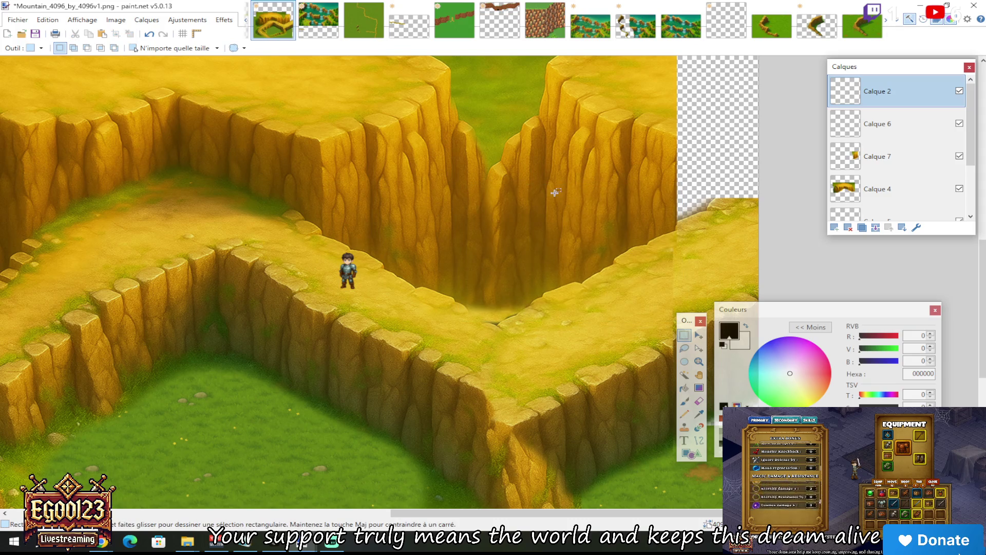
{"action": "scroll", "coordinate": [615, 202], "scroll_direction": "down", "scroll_amount": 1}
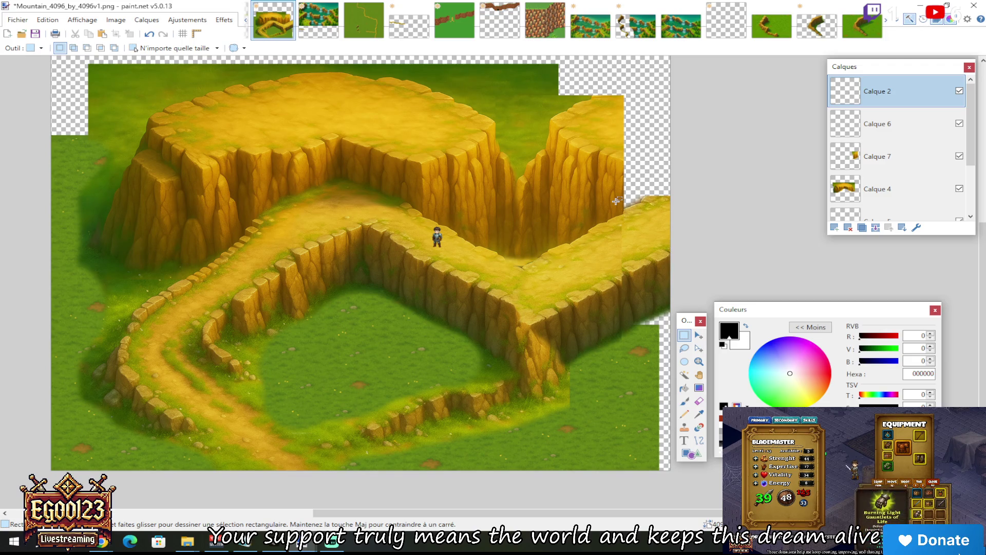
{"action": "scroll", "coordinate": [616, 202], "scroll_direction": "up", "scroll_amount": 3}
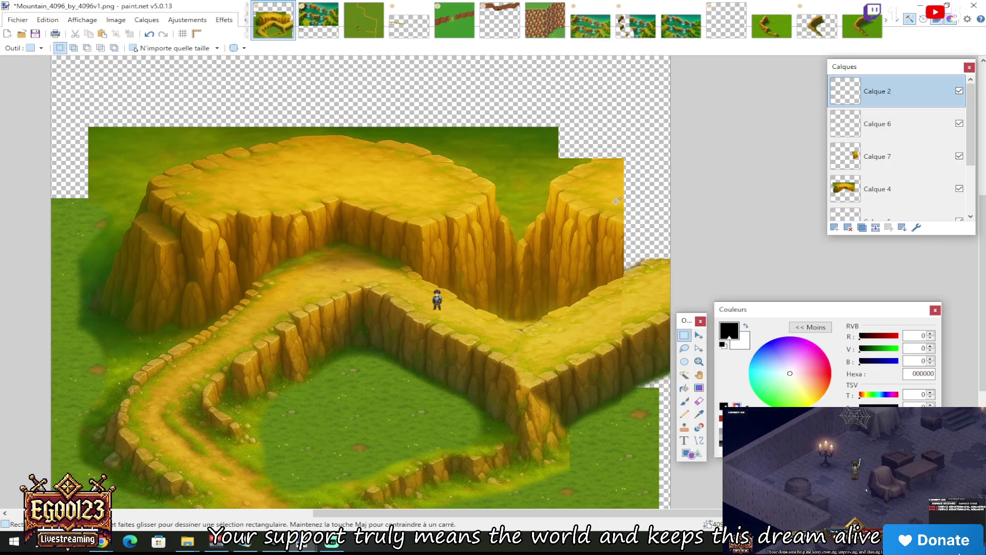
{"action": "scroll", "coordinate": [396, 317], "scroll_direction": "up", "scroll_amount": 3}
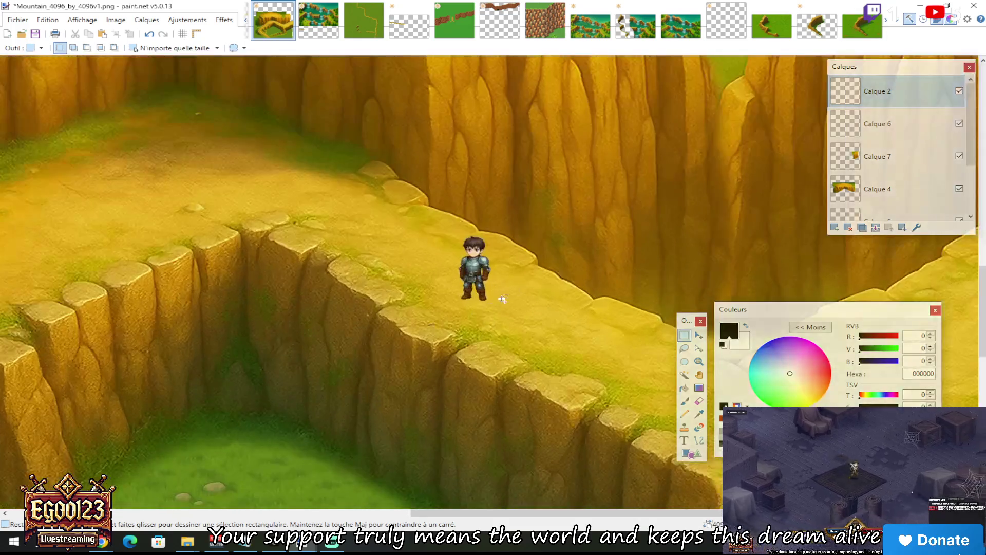
{"action": "scroll", "coordinate": [462, 259], "scroll_direction": "up", "scroll_amount": 2}
{"action": "scroll", "coordinate": [974, 215], "scroll_direction": "down", "scroll_amount": 3}
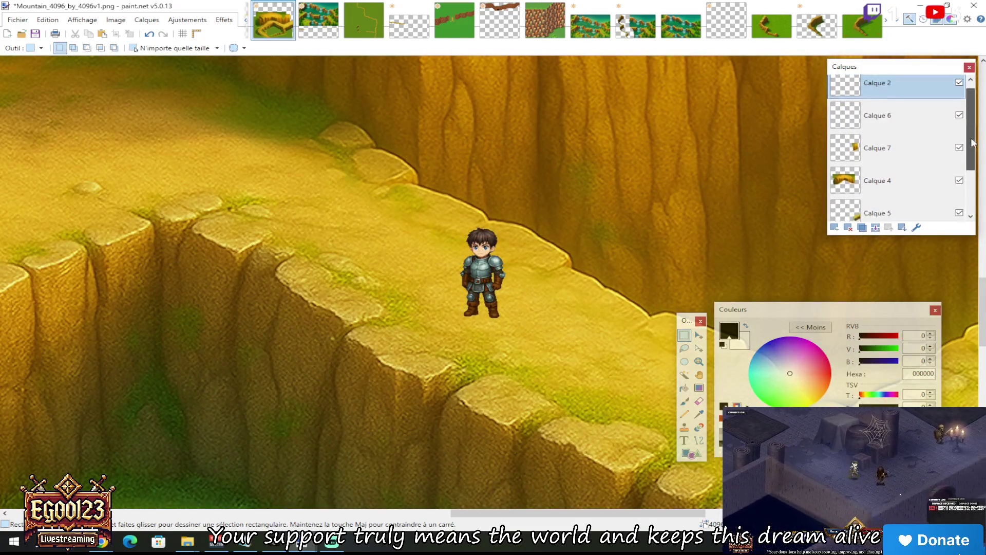
{"action": "scroll", "coordinate": [882, 202], "scroll_direction": "up", "scroll_amount": 3}
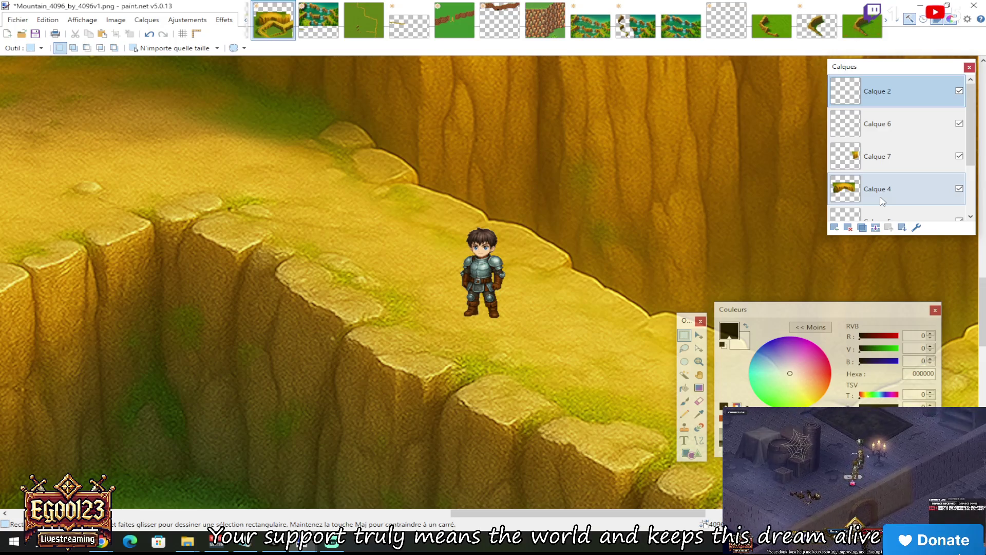
{"action": "scroll", "coordinate": [532, 236], "scroll_direction": "down", "scroll_amount": 2}
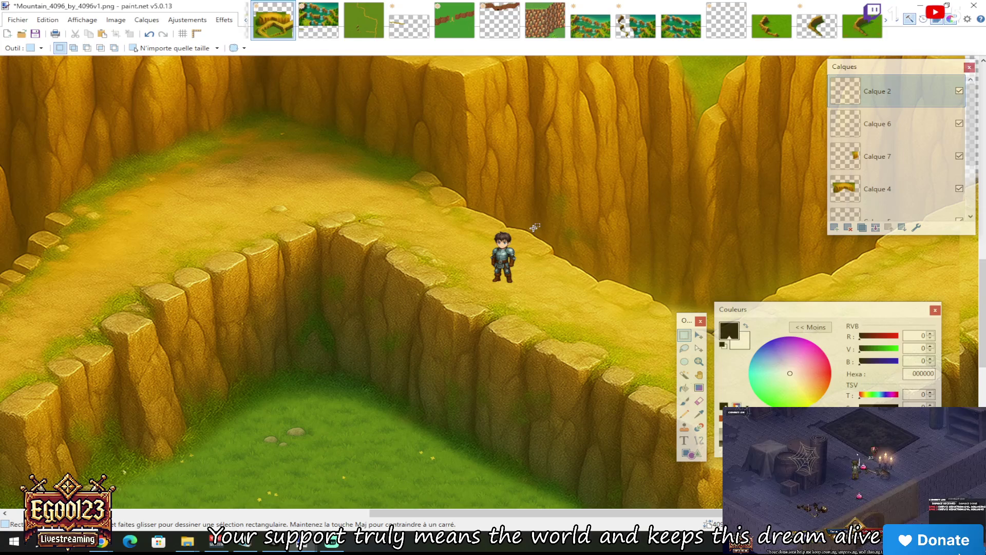
{"action": "scroll", "coordinate": [535, 228], "scroll_direction": "down", "scroll_amount": 3}
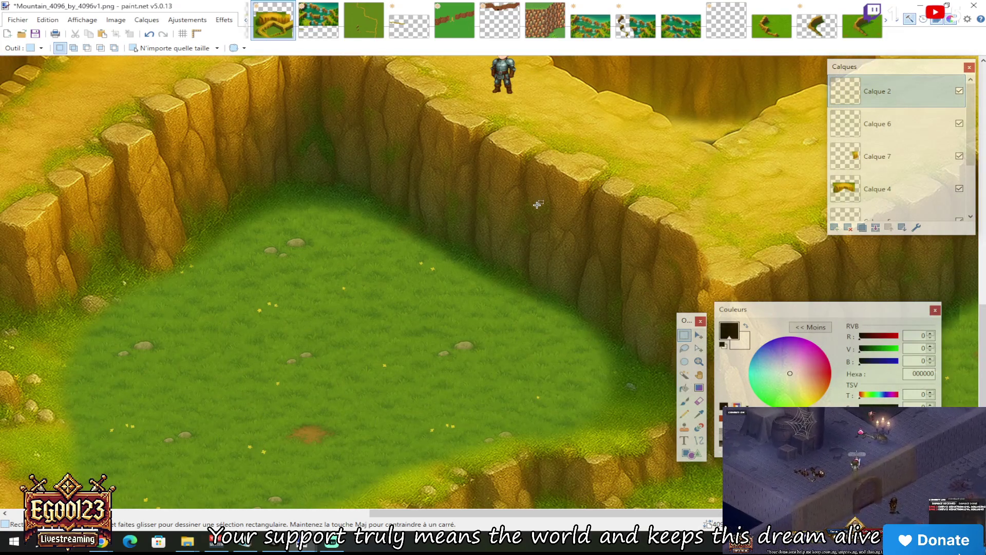
{"action": "scroll", "coordinate": [537, 205], "scroll_direction": "down", "scroll_amount": 2}
{"action": "scroll", "coordinate": [559, 211], "scroll_direction": "up", "scroll_amount": 3}
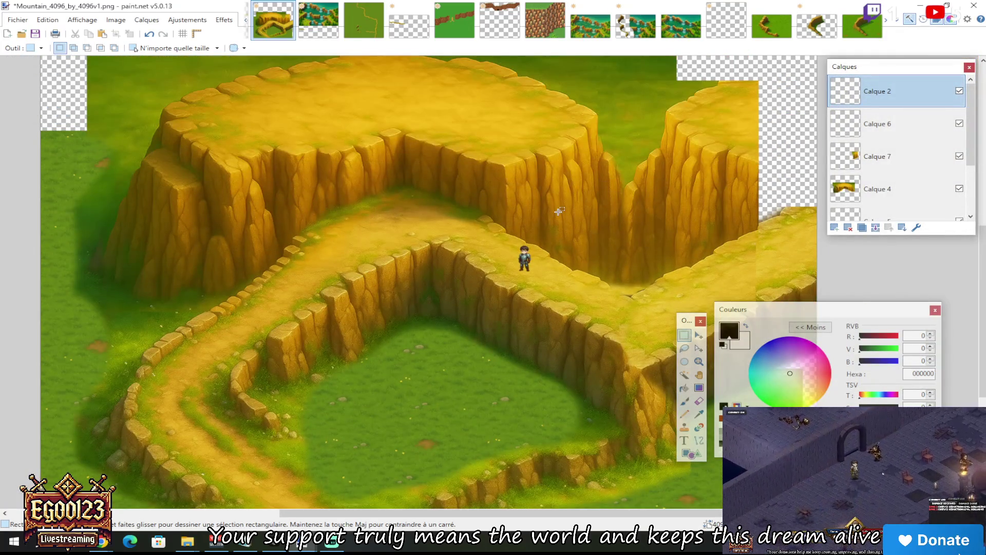
{"action": "scroll", "coordinate": [559, 211], "scroll_direction": "up", "scroll_amount": 1}
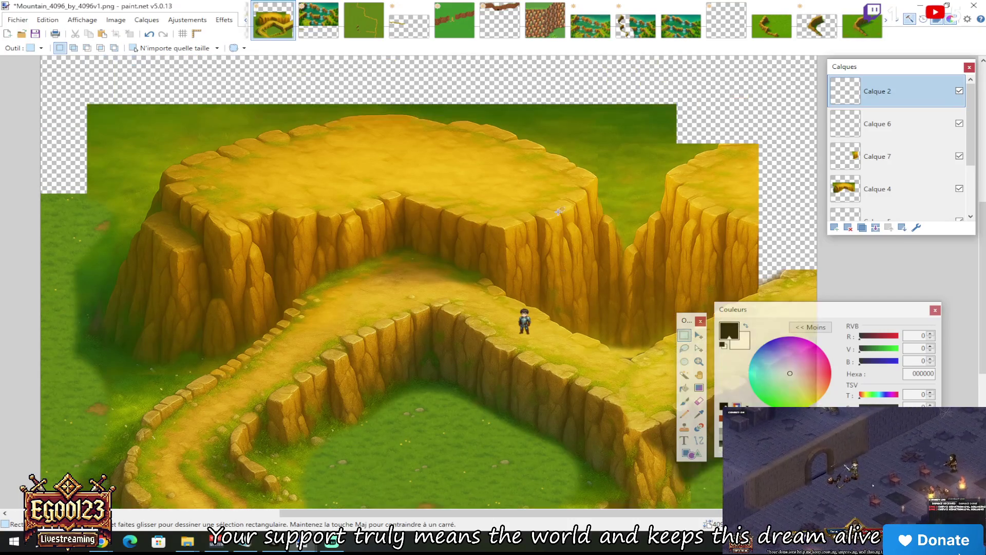
{"action": "scroll", "coordinate": [545, 284], "scroll_direction": "up", "scroll_amount": 1}
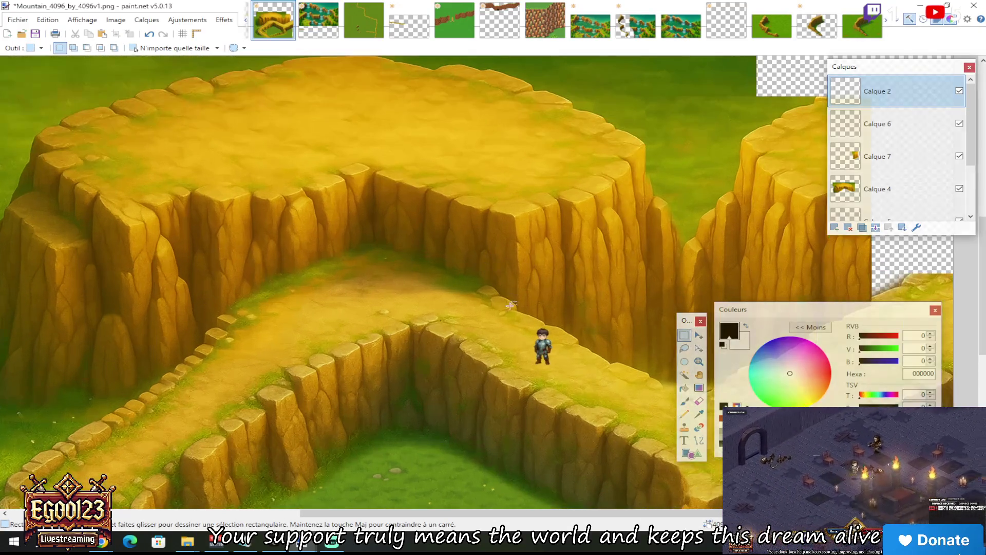
{"action": "scroll", "coordinate": [424, 150], "scroll_direction": "up", "scroll_amount": 1}
After discarding a few trial boxes, rectangle-select the armoured character standing on the cliff ledge
{"action": "mouse_move", "coordinate": [211, 121]}
{"action": "left_mouse_down"}
{"action": "mouse_move", "coordinate": [557, 264]}
{"action": "mouse_move", "coordinate": [651, 291]}
{"action": "left_mouse_up"}
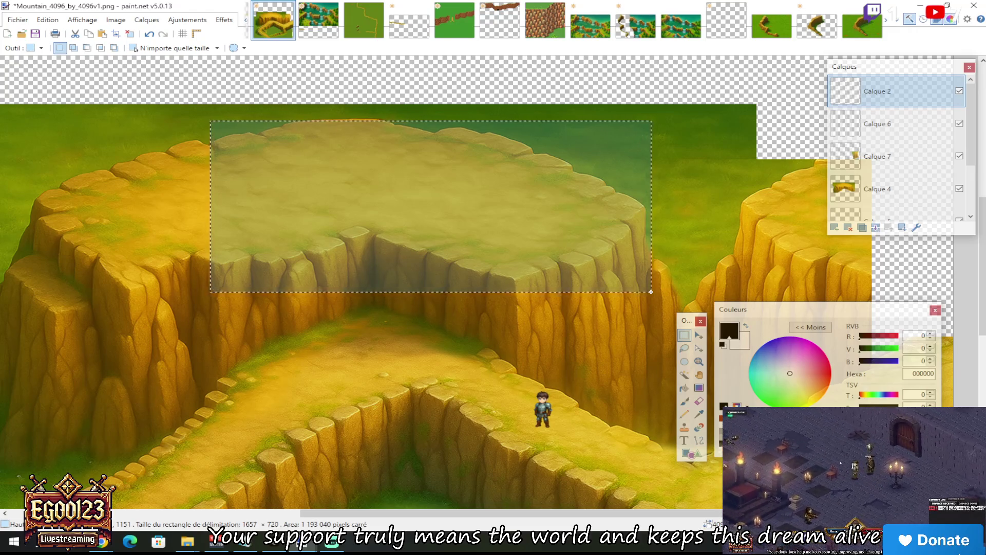
{"action": "left_click", "coordinate": [652, 291]}
{"action": "left_click_drag", "start_coordinate": [316, 125], "coordinate": [599, 276]}
{"action": "scroll", "coordinate": [427, 148], "scroll_direction": "down", "scroll_amount": 2}
{"action": "scroll", "coordinate": [426, 149], "scroll_direction": "up", "scroll_amount": 2}
{"action": "left_click", "coordinate": [426, 149]}
{"action": "left_click_drag", "start_coordinate": [327, 121], "coordinate": [651, 303]}
{"action": "left_click", "coordinate": [648, 300]}
{"action": "scroll", "coordinate": [616, 267], "scroll_direction": "down", "scroll_amount": 3}
{"action": "scroll", "coordinate": [605, 263], "scroll_direction": "up", "scroll_amount": 1}
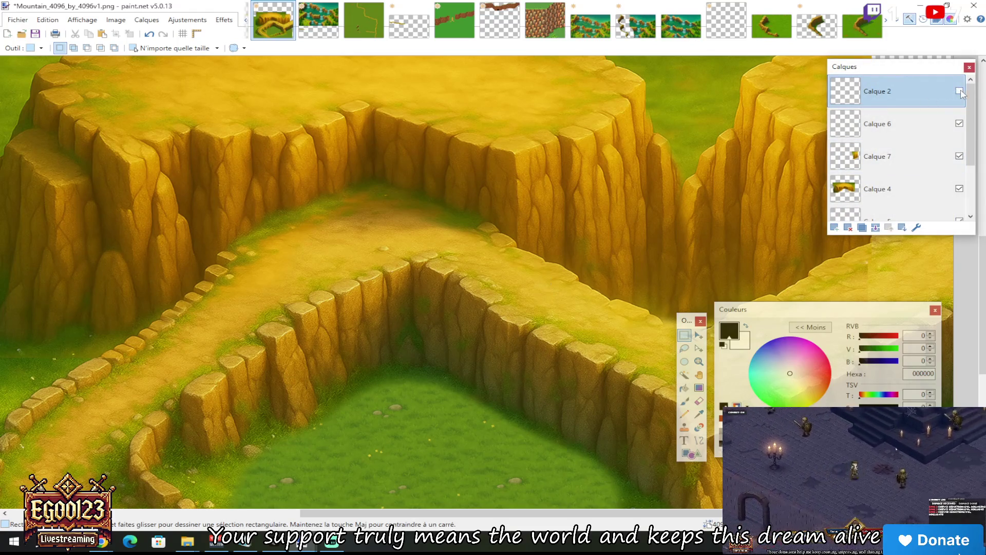
{"action": "left_click_drag", "start_coordinate": [486, 246], "coordinate": [603, 346]}
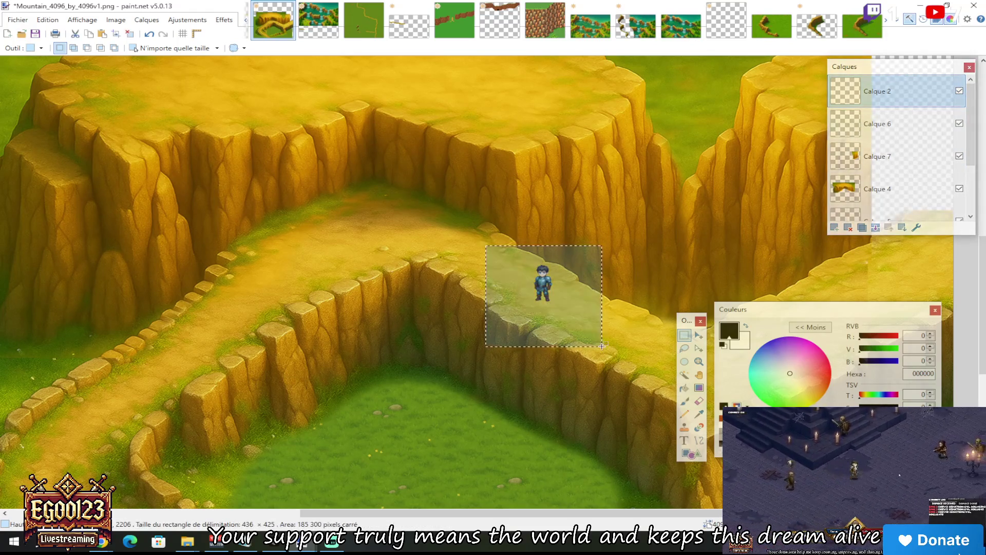
Drag the selected character from the ledge onto the plateau and adjust its position there
{"action": "scroll", "coordinate": [594, 340], "scroll_direction": "up", "scroll_amount": 3}
{"action": "key", "text": "m"}
{"action": "mouse_move", "coordinate": [553, 429]}
{"action": "left_mouse_down"}
{"action": "mouse_move", "coordinate": [430, 233]}
{"action": "mouse_move", "coordinate": [443, 245]}
{"action": "left_mouse_up"}
{"action": "scroll", "coordinate": [443, 245], "scroll_direction": "up", "scroll_amount": 3}
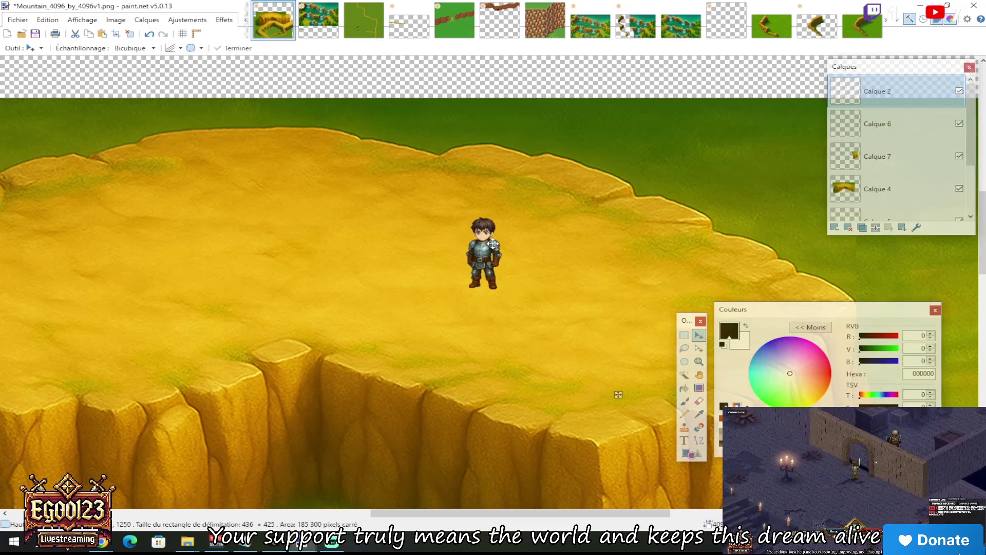
{"action": "scroll", "coordinate": [492, 243], "scroll_direction": "down", "scroll_amount": 1}
{"action": "mouse_move", "coordinate": [468, 291]}
{"action": "left_mouse_down"}
{"action": "mouse_move", "coordinate": [473, 352]}
{"action": "mouse_move", "coordinate": [493, 335]}
{"action": "left_mouse_up"}
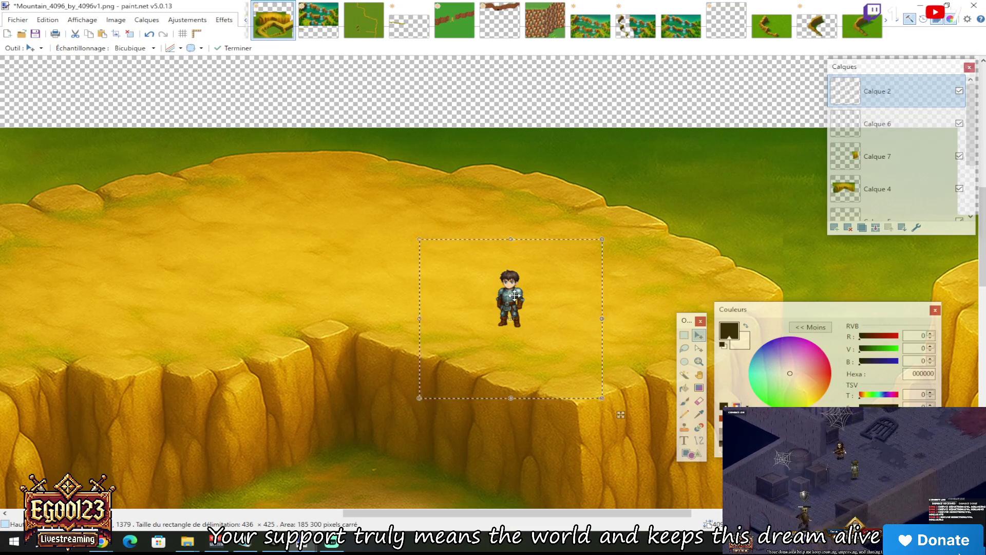
{"action": "scroll", "coordinate": [514, 296], "scroll_direction": "down", "scroll_amount": 2}
{"action": "scroll", "coordinate": [516, 221], "scroll_direction": "down", "scroll_amount": 3}
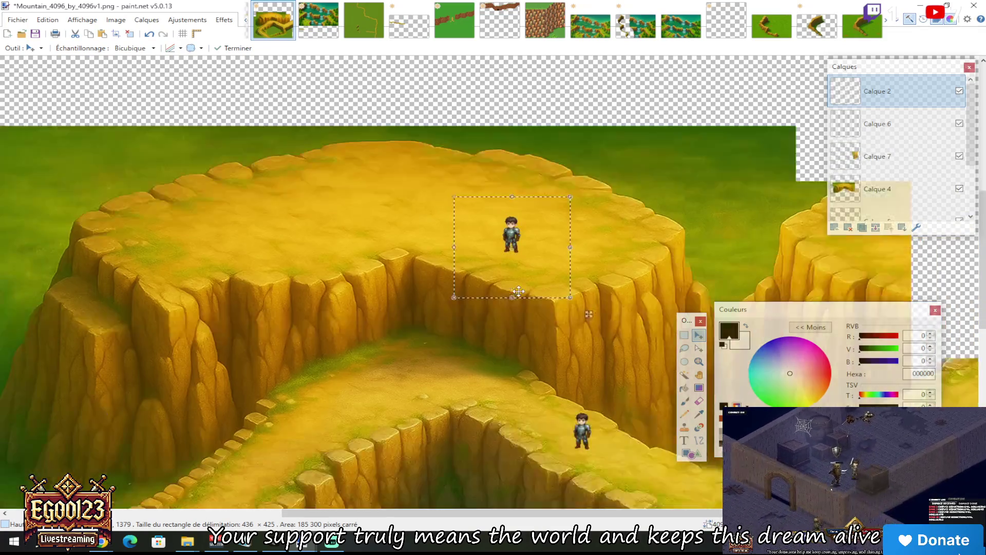
{"action": "scroll", "coordinate": [430, 277], "scroll_direction": "up", "scroll_amount": 2}
{"action": "left_click_drag", "start_coordinate": [434, 290], "coordinate": [427, 298]}
Move the character up the cliff and settle it on the path beside the upper cliffs
{"action": "scroll", "coordinate": [452, 300], "scroll_direction": "down", "scroll_amount": 2}
{"action": "left_click_drag", "start_coordinate": [525, 151], "coordinate": [525, 329]}
{"action": "scroll", "coordinate": [550, 334], "scroll_direction": "down", "scroll_amount": 5}
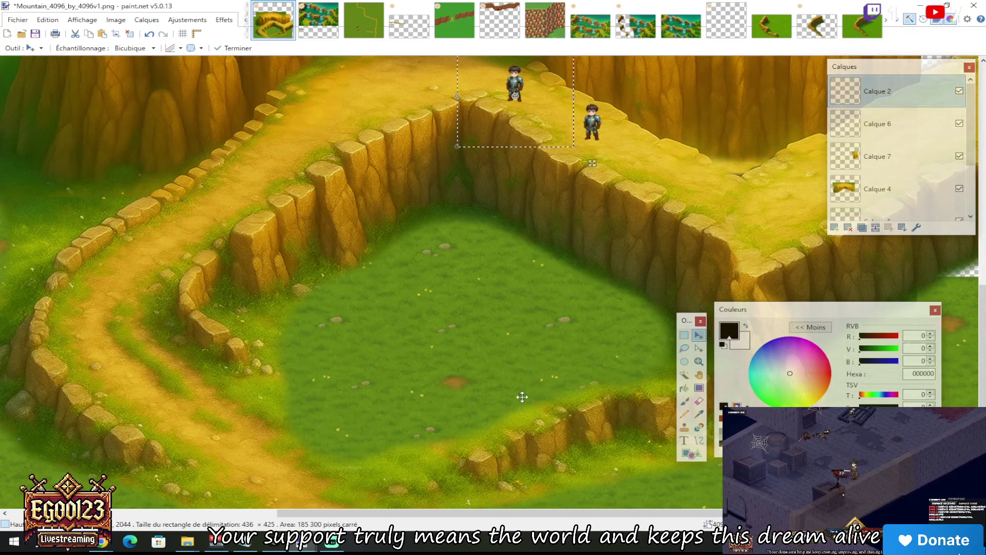
{"action": "left_click_drag", "start_coordinate": [549, 513], "coordinate": [629, 517]}
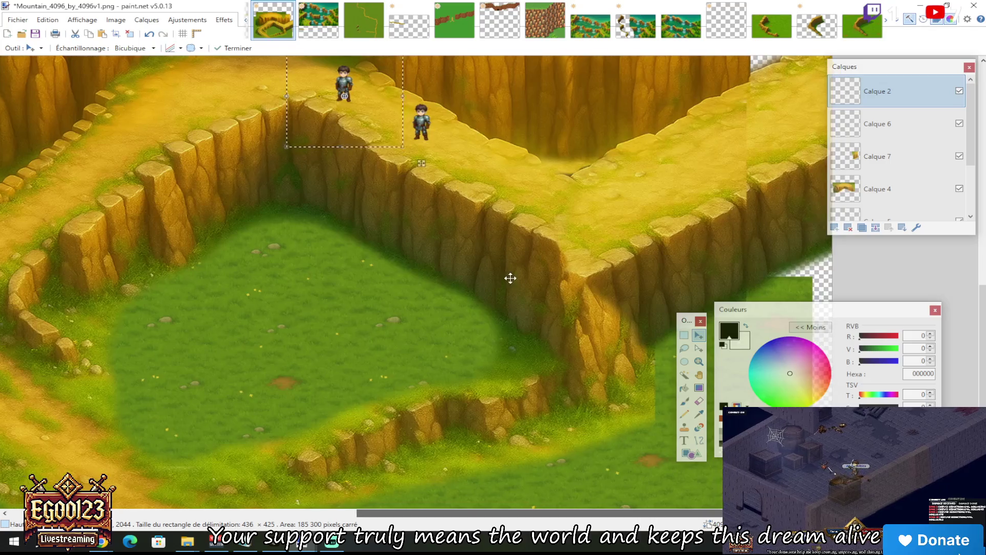
{"action": "scroll", "coordinate": [514, 285], "scroll_direction": "up", "scroll_amount": 3}
{"action": "mouse_move", "coordinate": [421, 290]}
{"action": "left_mouse_down"}
{"action": "mouse_move", "coordinate": [342, 256]}
{"action": "mouse_move", "coordinate": [427, 130]}
{"action": "mouse_move", "coordinate": [415, 102]}
{"action": "left_mouse_up"}
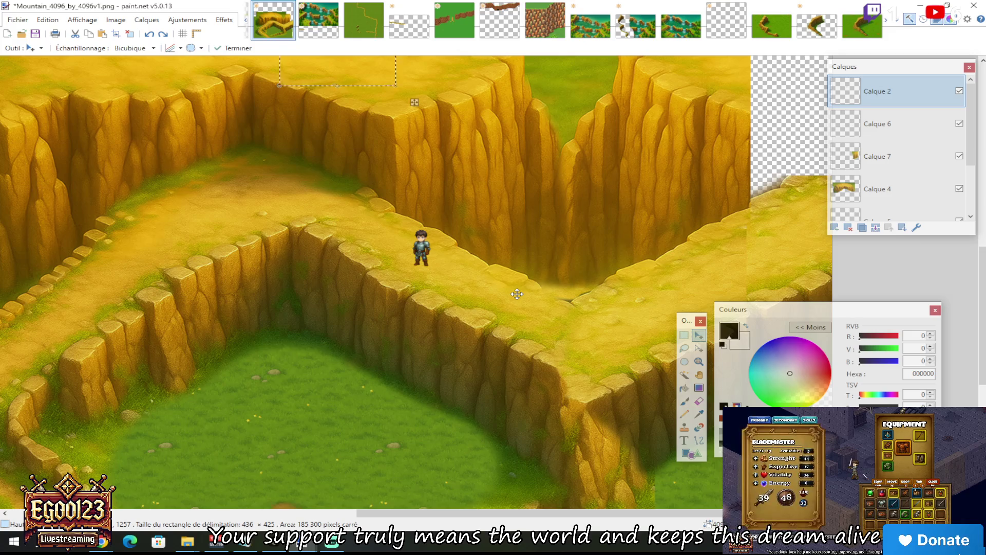
{"action": "scroll", "coordinate": [517, 294], "scroll_direction": "up", "scroll_amount": 3}
{"action": "mouse_move", "coordinate": [415, 228]}
{"action": "left_mouse_down"}
{"action": "mouse_move", "coordinate": [390, 238]}
{"action": "mouse_move", "coordinate": [499, 427]}
{"action": "left_mouse_up"}
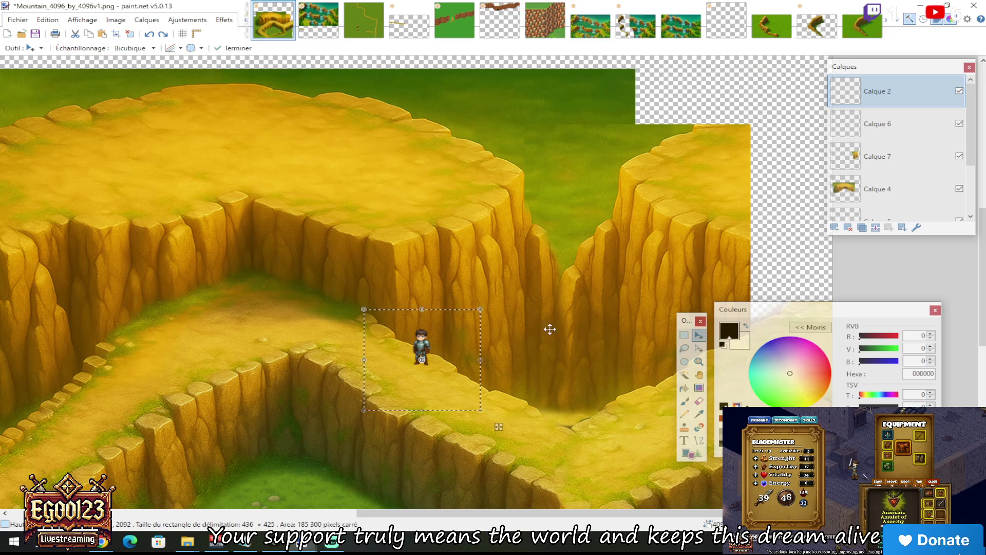
{"action": "scroll", "coordinate": [548, 329], "scroll_direction": "down", "scroll_amount": 3}
{"action": "scroll", "coordinate": [499, 300], "scroll_direction": "right", "scroll_amount": 3}
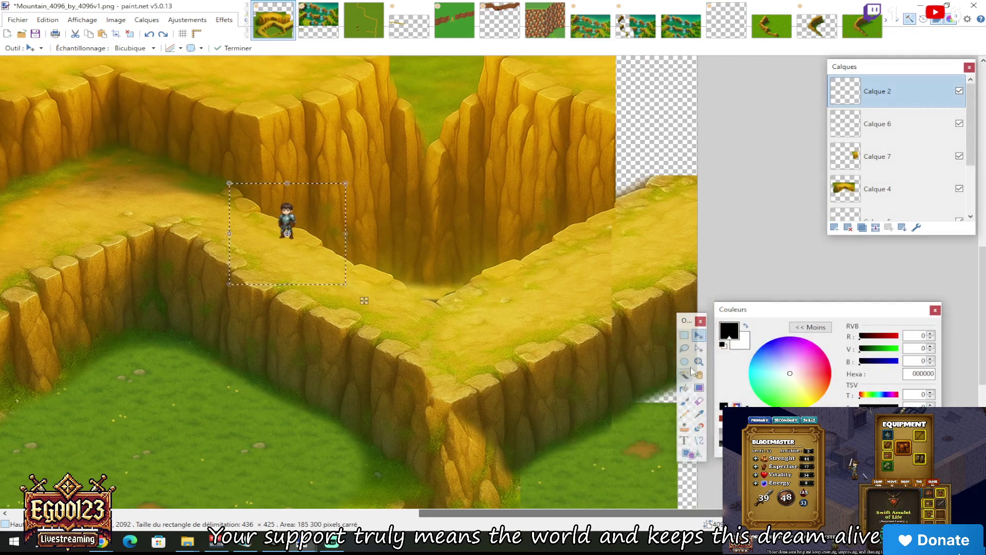
{"action": "left_click", "coordinate": [684, 336]}
Deselect to fix the character in place, then select the thin cliff strip at the right edge
{"action": "key", "text": "ctrl+d"}
{"action": "scroll", "coordinate": [570, 284], "scroll_direction": "up", "scroll_amount": 3}
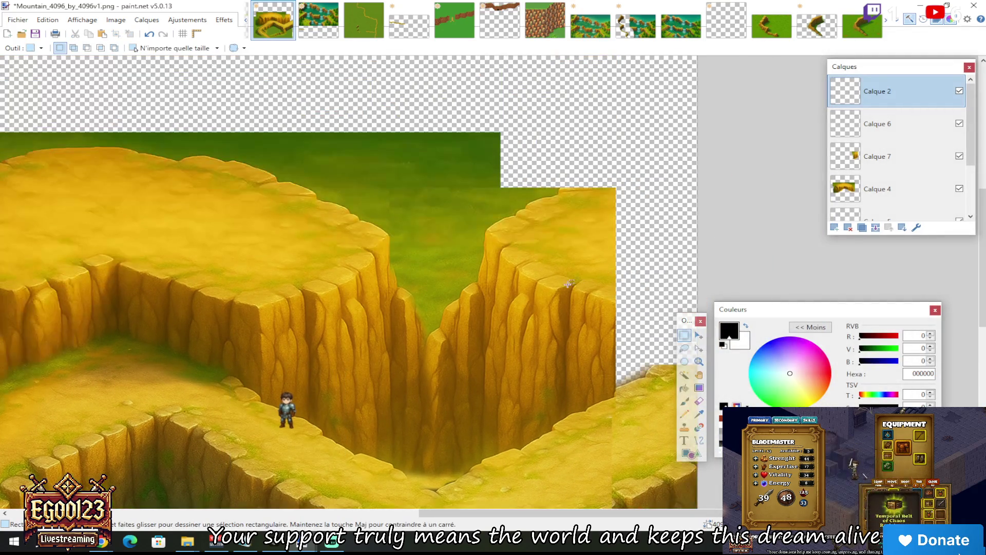
{"action": "scroll", "coordinate": [577, 286], "scroll_direction": "down", "scroll_amount": 2}
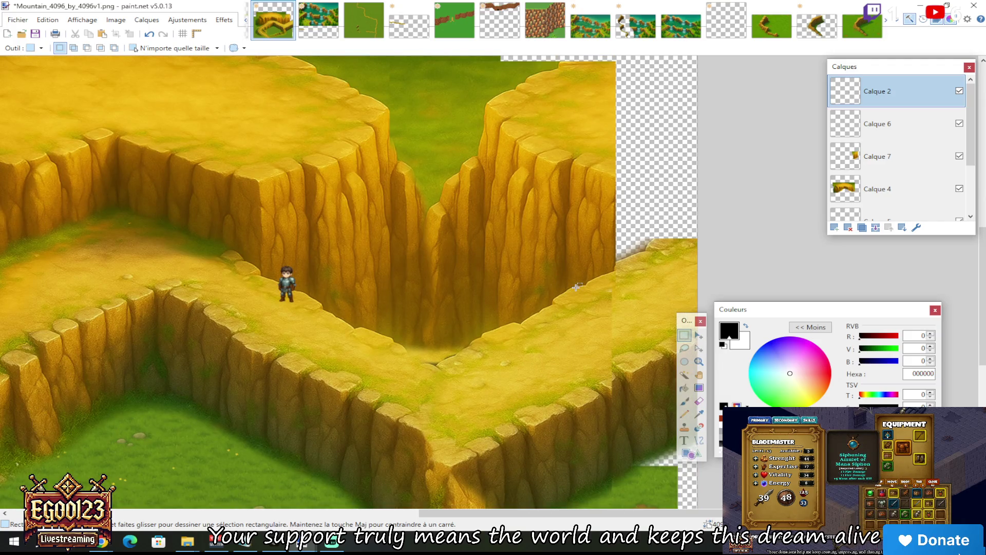
{"action": "scroll", "coordinate": [577, 286], "scroll_direction": "up", "scroll_amount": 1}
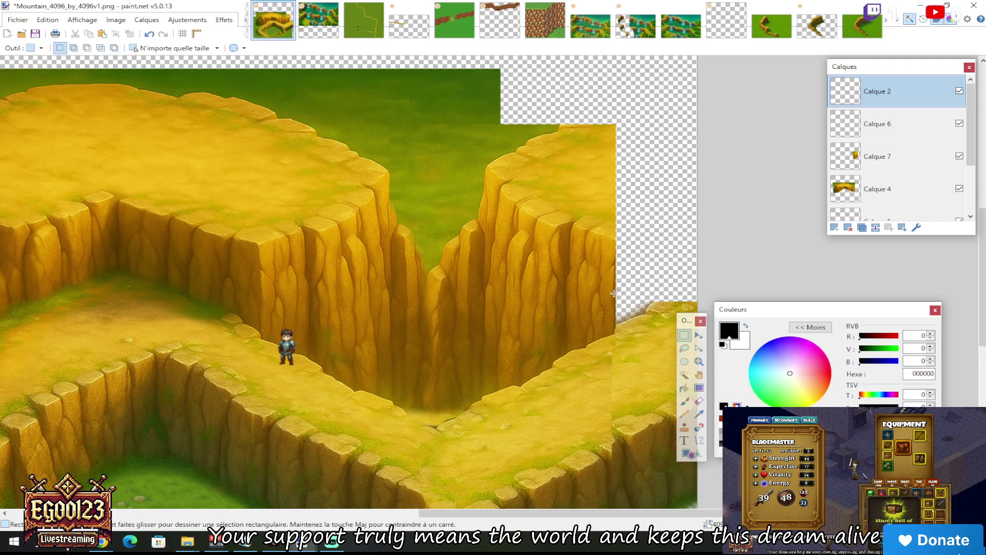
{"action": "mouse_move", "coordinate": [616, 309]}
{"action": "left_mouse_down"}
{"action": "mouse_move", "coordinate": [565, 180]}
{"action": "mouse_move", "coordinate": [541, 156]}
{"action": "left_mouse_up"}
{"action": "left_click", "coordinate": [604, 261]}
Paste the cliff piece as a new image, flip it horizontally, then show the Mountain Top Compilation
{"action": "key", "text": "ctrl+alt+v"}
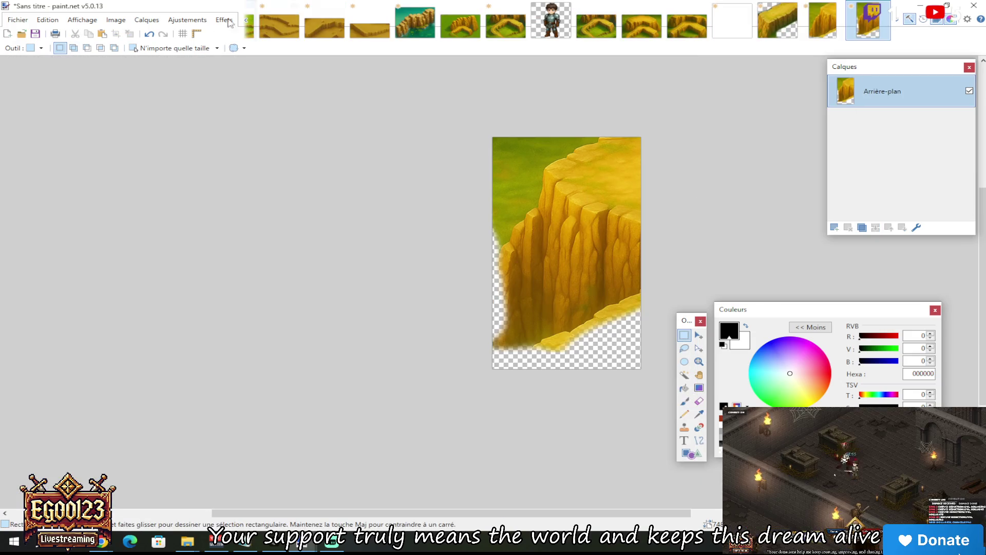
{"action": "left_click", "coordinate": [116, 19]}
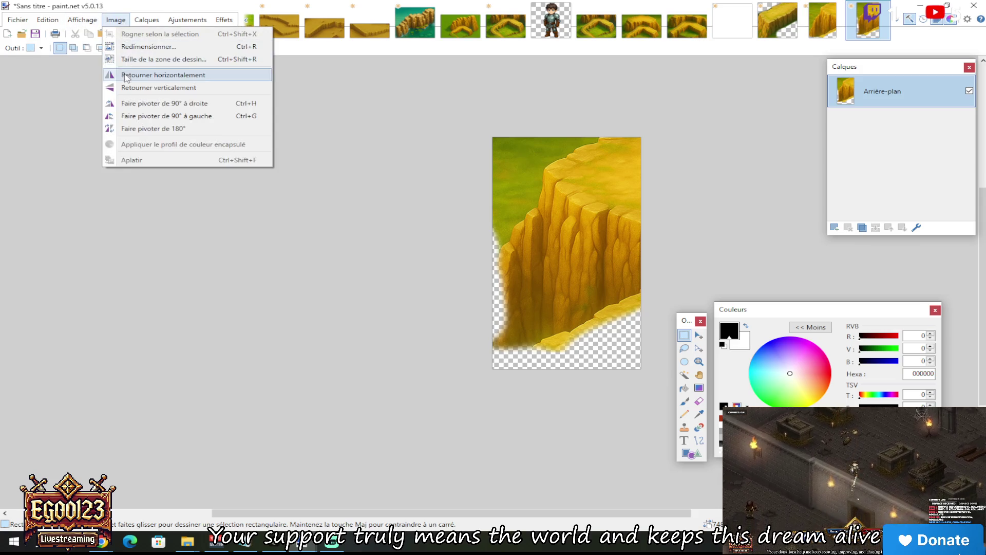
{"action": "left_click", "coordinate": [169, 72]}
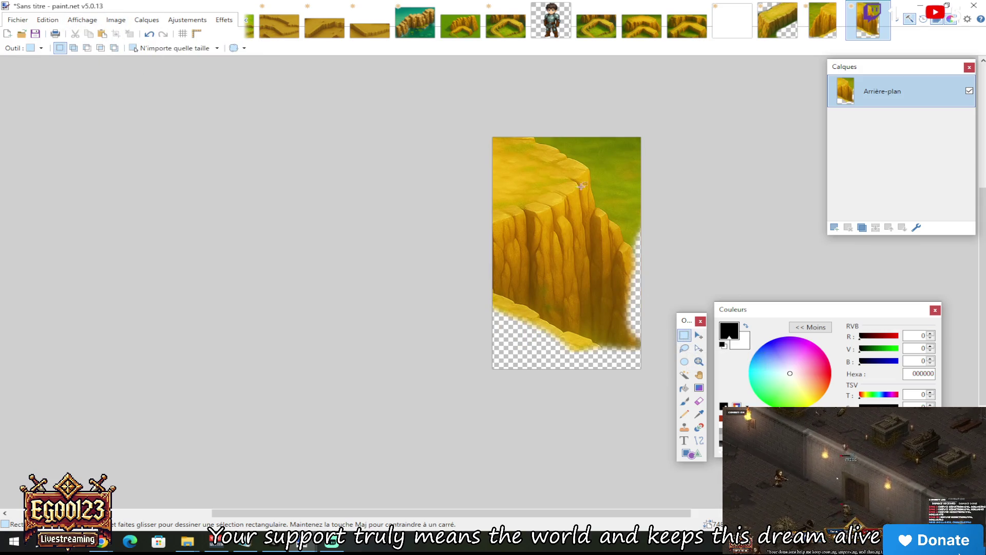
{"action": "key", "text": "ctrl+a"}
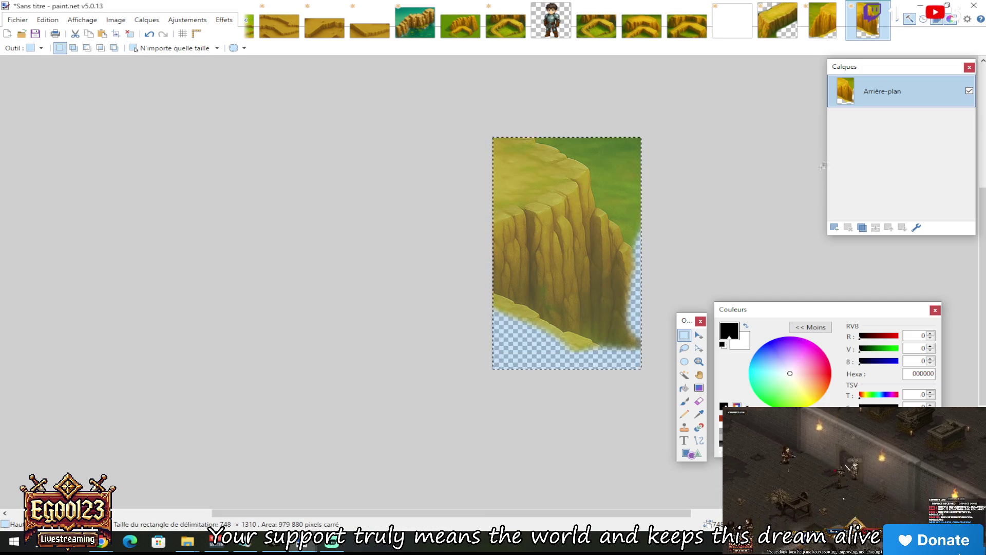
{"action": "left_click", "coordinate": [703, 123]}
{"action": "left_click", "coordinate": [687, 23]}
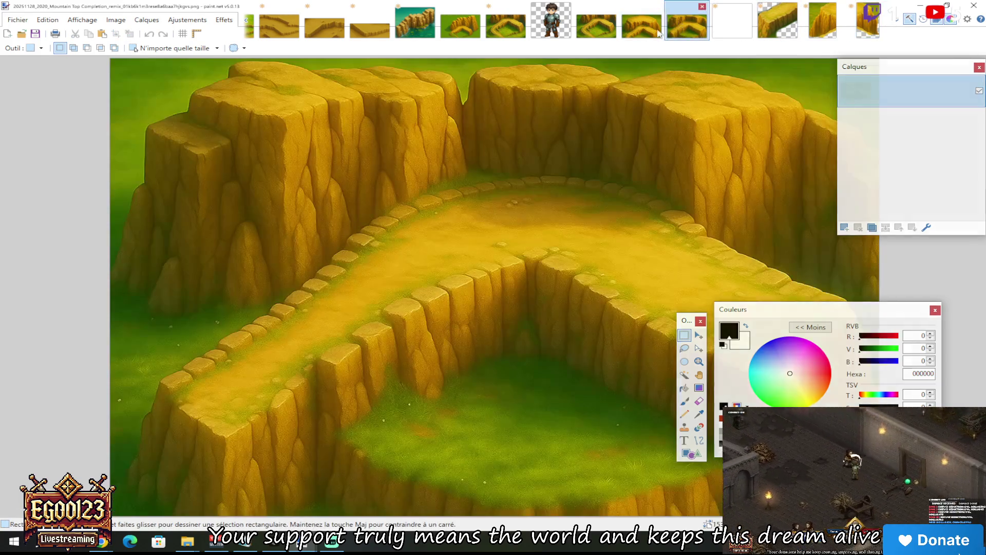
Return to the Mountain_4096 image and paste the cliff piece at the canvas's right edge
{"action": "left_click", "coordinate": [612, 27]}
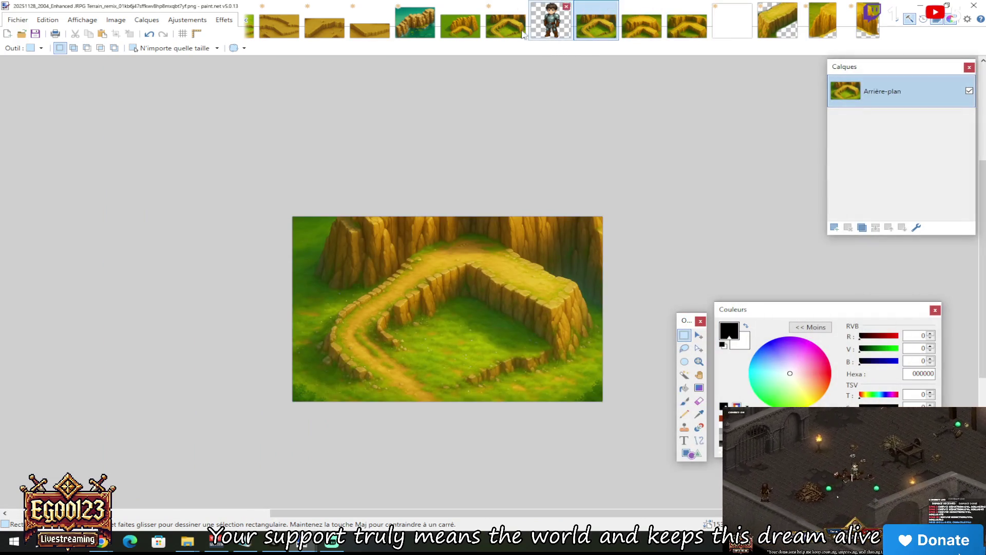
{"action": "left_click", "coordinate": [248, 28]}
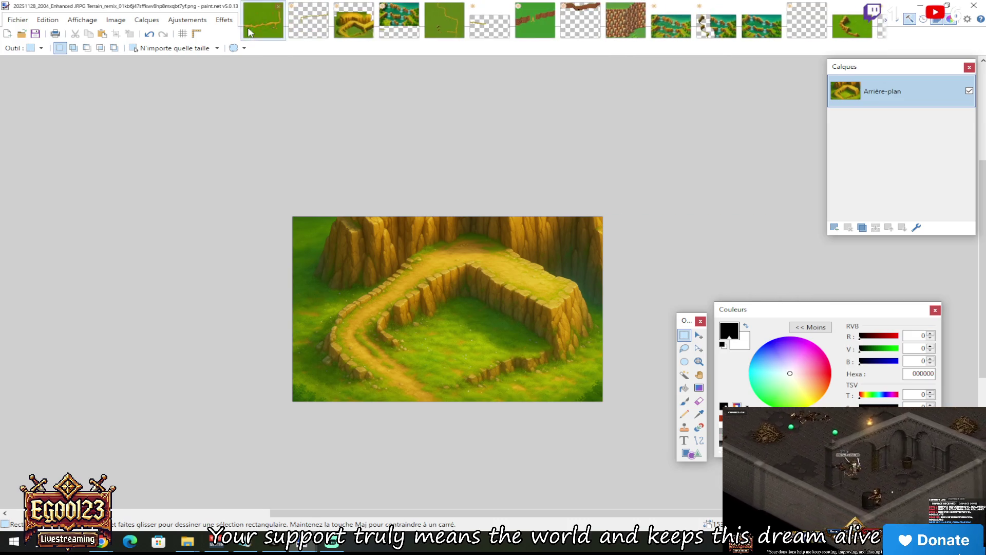
{"action": "left_click", "coordinate": [263, 20]}
{"action": "left_click", "coordinate": [354, 20]}
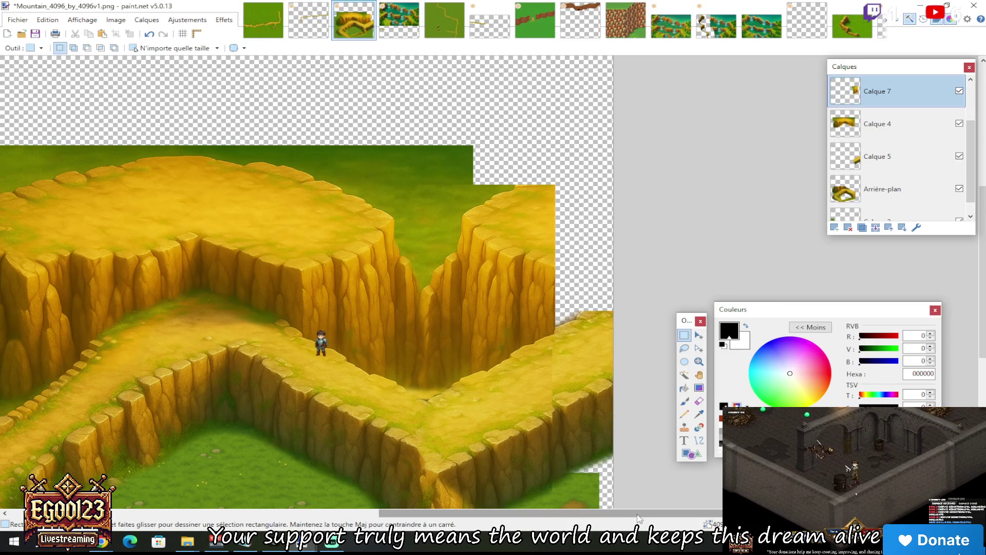
{"action": "scroll", "coordinate": [596, 257], "scroll_direction": "up", "scroll_amount": 2, "text": "ctrl"}
{"action": "key", "text": "ctrl+v"}
{"action": "mouse_move", "coordinate": [262, 467]}
{"action": "left_mouse_down"}
{"action": "mouse_move", "coordinate": [689, 235]}
{"action": "mouse_move", "coordinate": [645, 249]}
{"action": "left_mouse_up"}
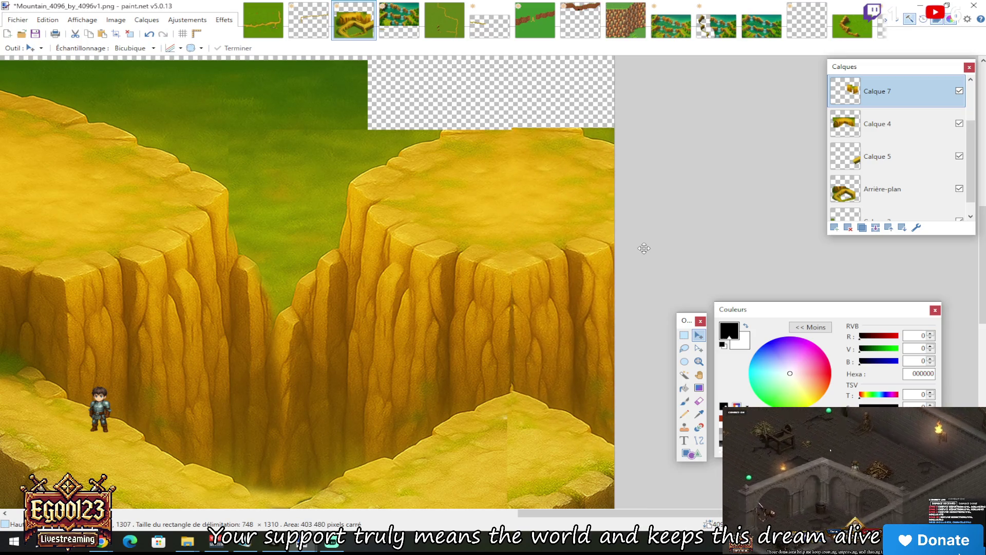
Reorder Calque 7 down and back up until it sits at the top of the layer stack
{"action": "left_click", "coordinate": [901, 228]}
{"action": "left_click", "coordinate": [901, 228]}
{"action": "left_click", "coordinate": [902, 228]}
{"action": "left_click", "coordinate": [902, 228]}
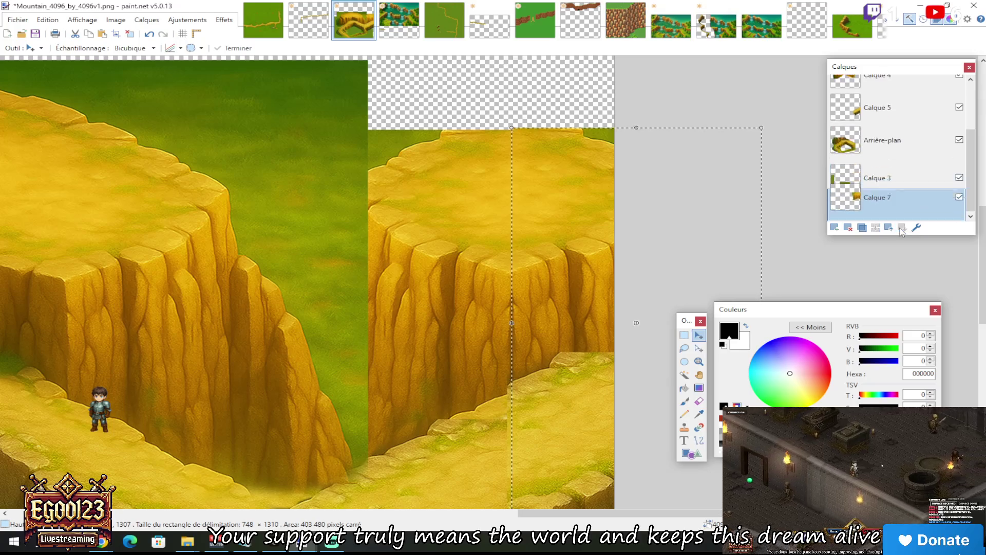
{"action": "left_click", "coordinate": [893, 229]}
{"action": "left_click", "coordinate": [892, 229]}
{"action": "left_click", "coordinate": [893, 229]}
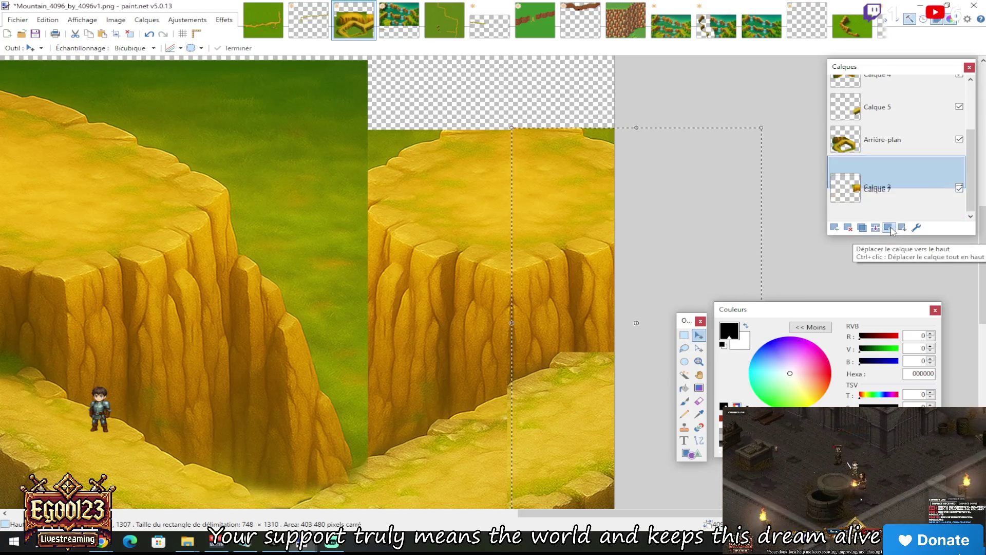
{"action": "left_click", "coordinate": [892, 229]}
{"action": "left_click", "coordinate": [892, 229]}
{"action": "left_click", "coordinate": [893, 229]}
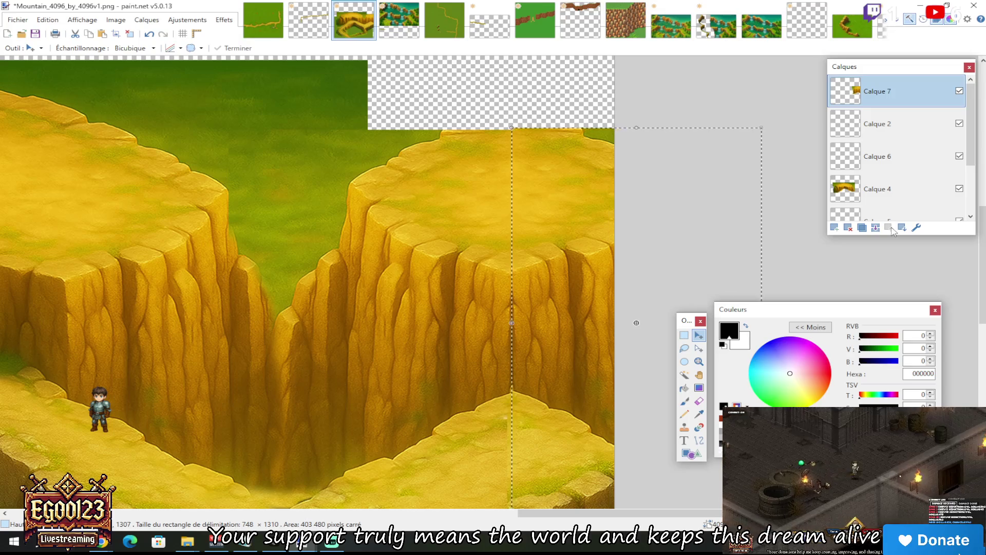
{"action": "key", "text": "alt+Page_Down"}
{"action": "key", "text": "alt+Page_Down"}
{"action": "key", "text": "alt+Page_Down"}
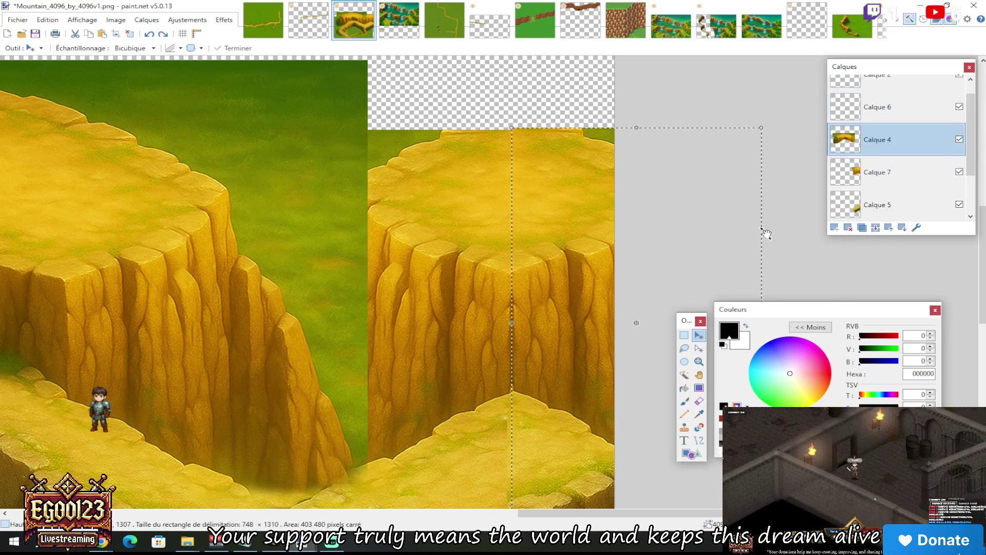
{"action": "key", "text": "alt+Page_Up"}
{"action": "key", "text": "alt+Page_Up"}
{"action": "key", "text": "alt+Page_Up"}
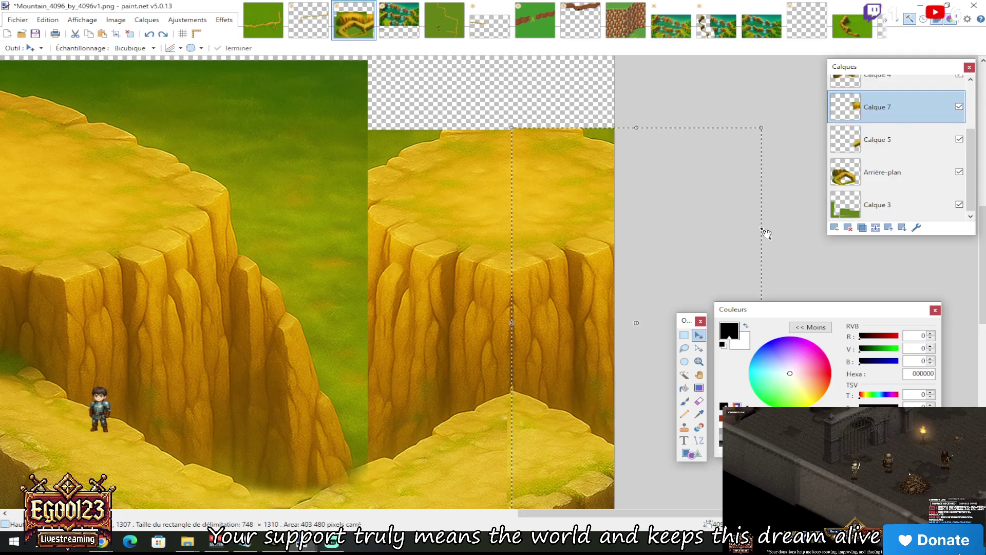
{"action": "key", "text": "ctrl+z"}
{"action": "key", "text": "ctrl+z"}
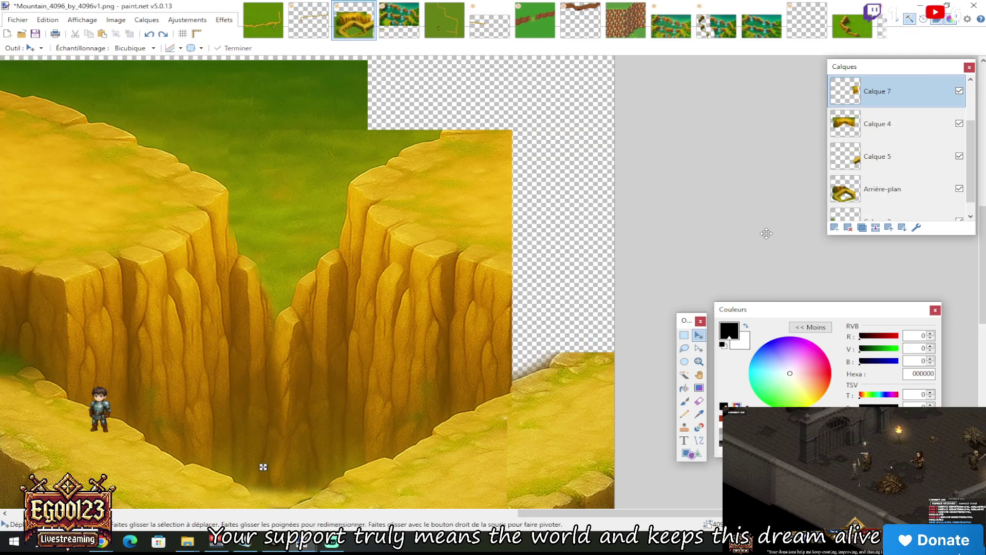
Paste the cliff piece into new layer Calque 8 over the right cliff, send it to the bottom, and nudge it into line
{"action": "left_click", "coordinate": [833, 230]}
{"action": "key", "text": "ctrl+v"}
{"action": "mouse_move", "coordinate": [260, 466]}
{"action": "left_mouse_down"}
{"action": "mouse_move", "coordinate": [623, 262]}
{"action": "mouse_move", "coordinate": [640, 214]}
{"action": "mouse_move", "coordinate": [631, 207]}
{"action": "left_mouse_up"}
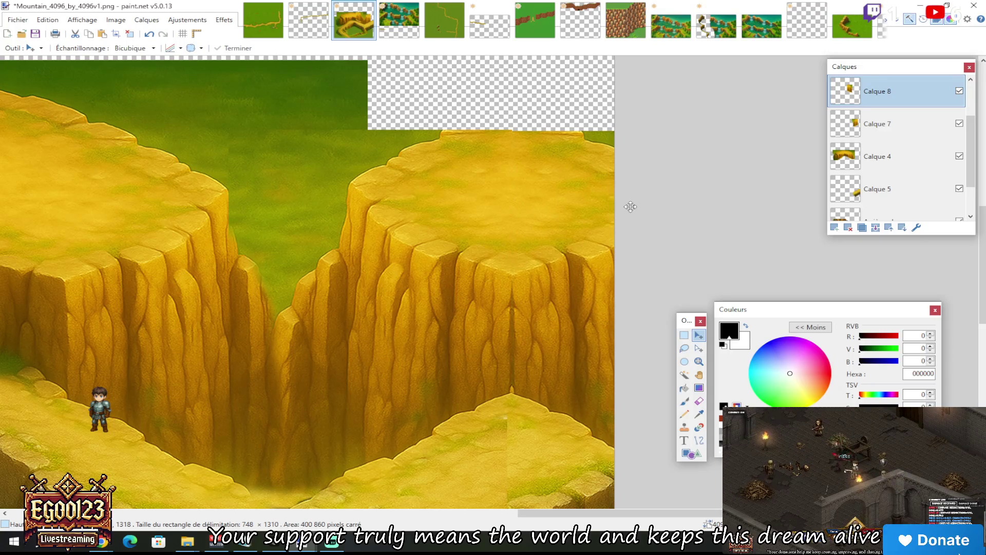
{"action": "left_click", "coordinate": [903, 229]}
{"action": "left_click", "coordinate": [902, 228]}
{"action": "left_click", "coordinate": [902, 229]}
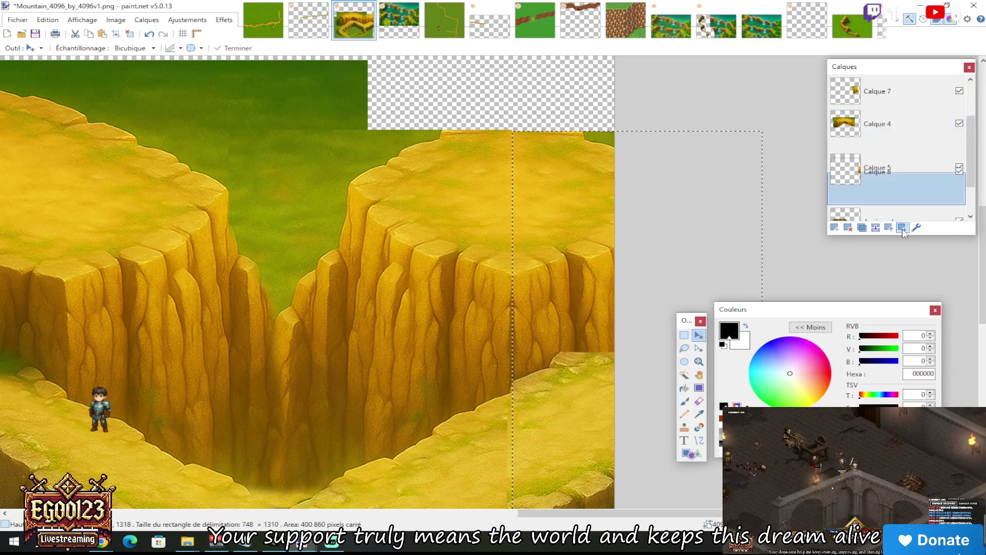
{"action": "left_click", "coordinate": [902, 229]}
{"action": "left_click", "coordinate": [902, 228]}
{"action": "mouse_move", "coordinate": [583, 260]}
{"action": "left_mouse_down"}
{"action": "mouse_move", "coordinate": [597, 264]}
{"action": "mouse_move", "coordinate": [591, 195]}
{"action": "mouse_move", "coordinate": [592, 260]}
{"action": "left_mouse_up"}
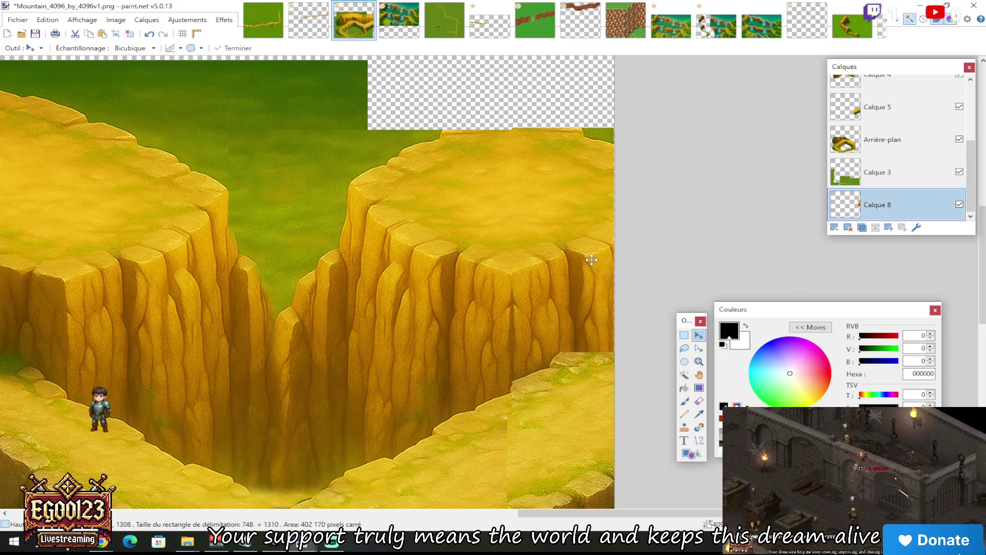
{"action": "left_click", "coordinate": [685, 336]}
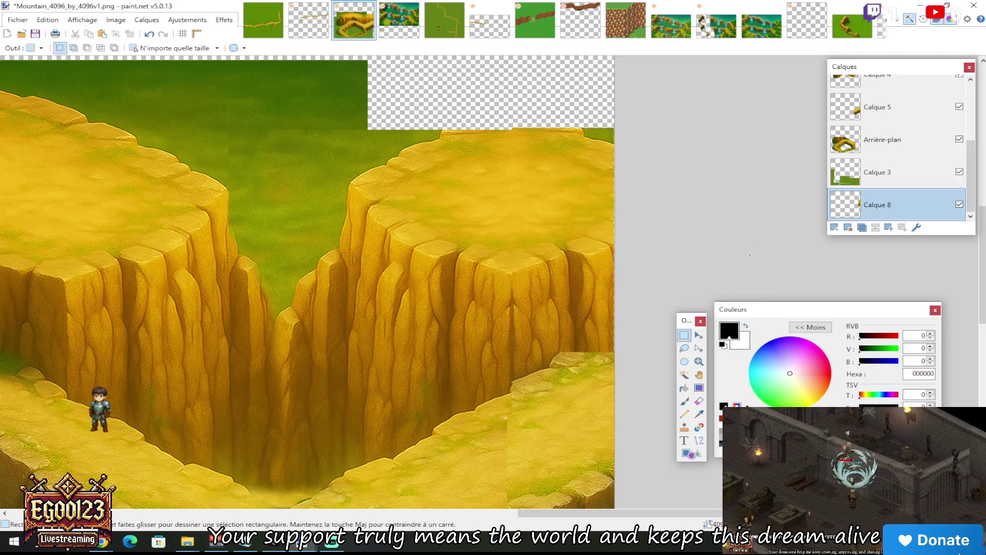
Zoom in on the seam between the right cliff and lower ledge and select the Eraser tool
{"action": "scroll", "coordinate": [612, 292], "scroll_direction": "down", "scroll_amount": 2}
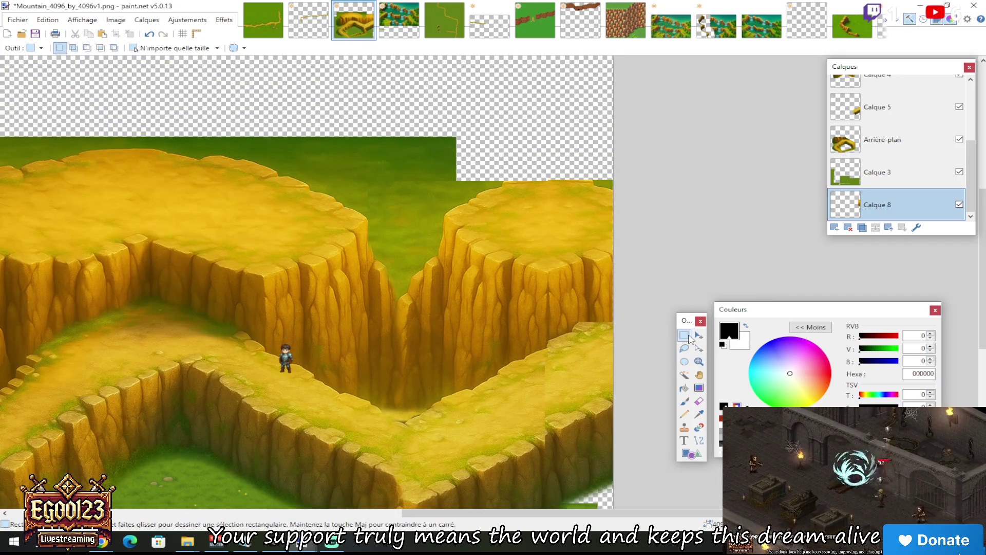
{"action": "scroll", "coordinate": [621, 336], "scroll_direction": "up", "scroll_amount": 3}
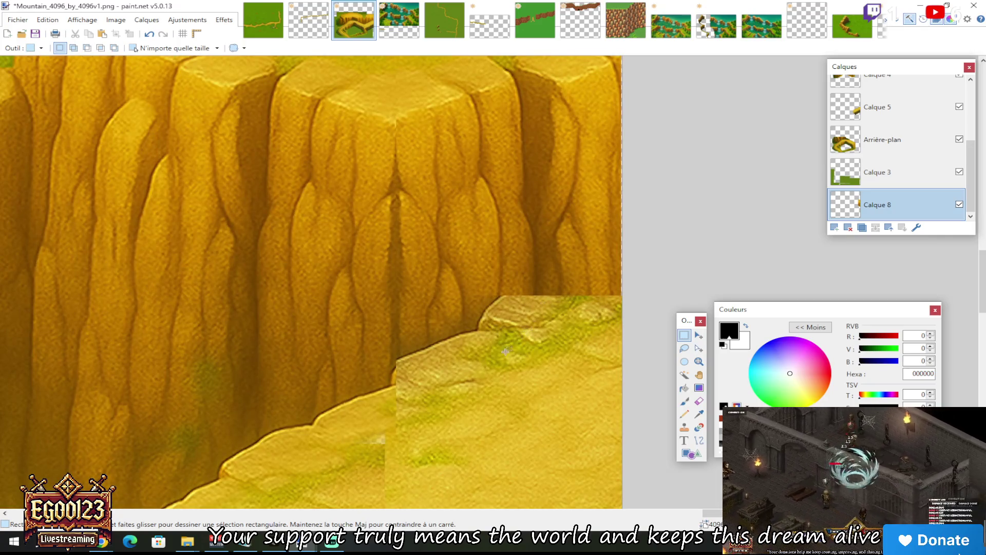
{"action": "scroll", "coordinate": [508, 347], "scroll_direction": "down", "scroll_amount": 2}
{"action": "scroll", "coordinate": [509, 349], "scroll_direction": "up", "scroll_amount": 2}
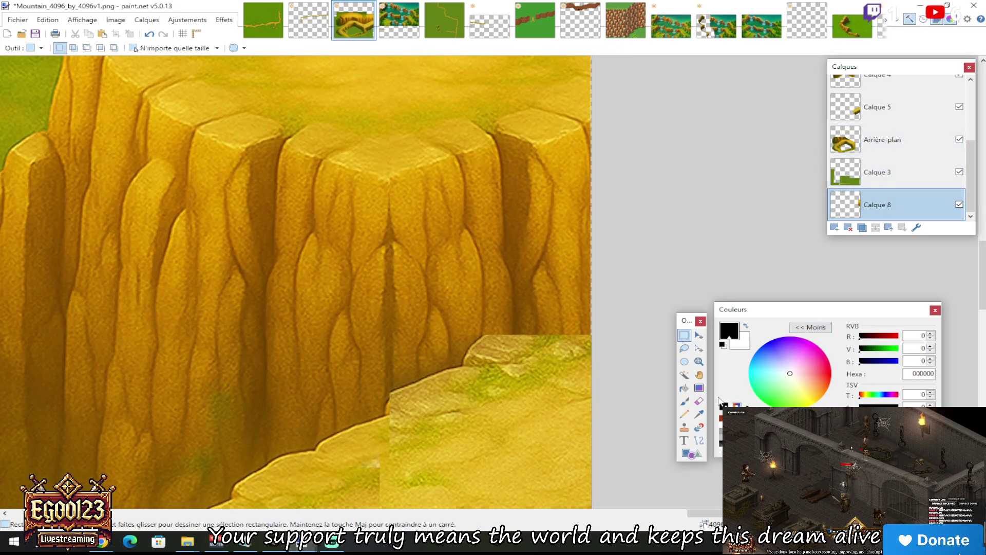
{"action": "left_click", "coordinate": [702, 405]}
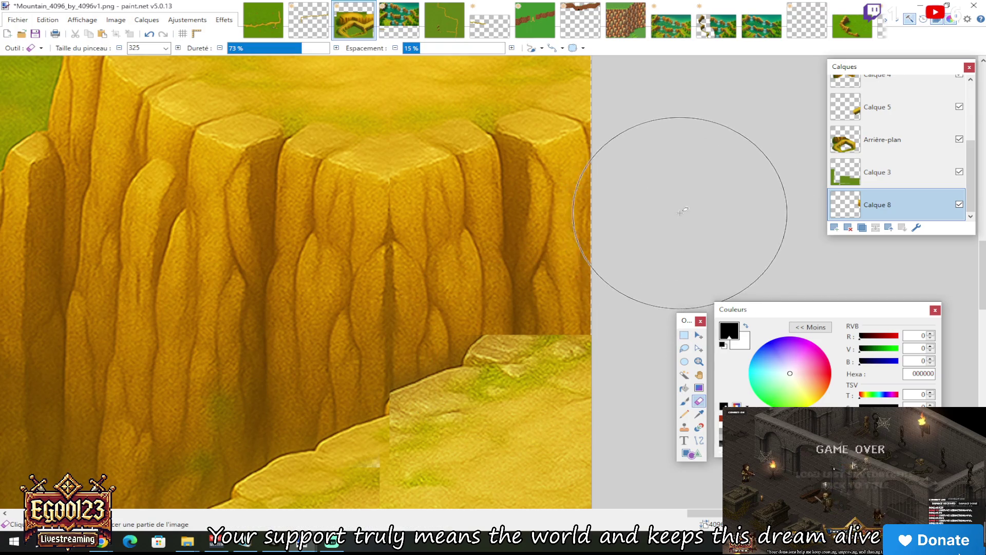
Set the eraser brush size to 50, undoing a trial stroke
{"action": "left_click", "coordinate": [166, 48]}
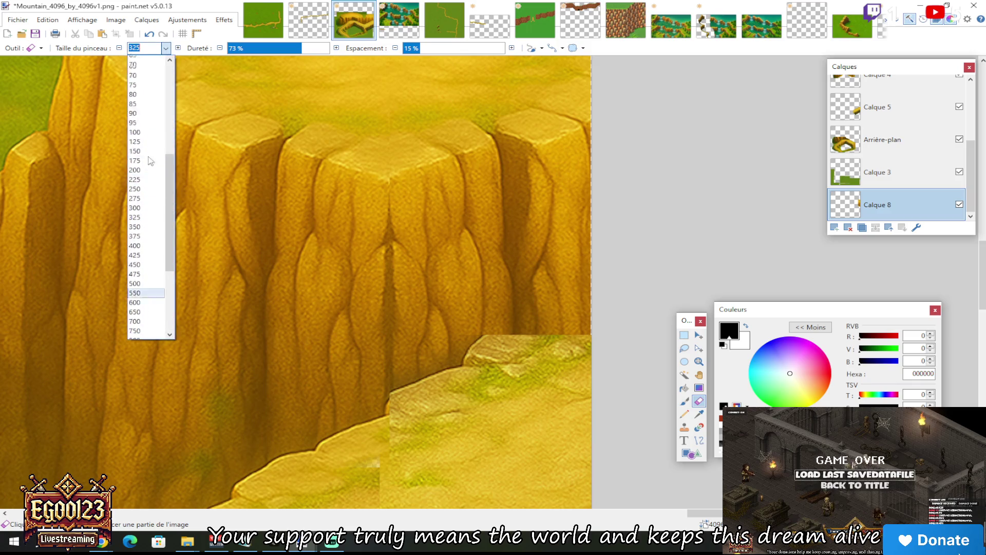
{"action": "left_click", "coordinate": [149, 104]}
{"action": "left_click_drag", "start_coordinate": [488, 329], "coordinate": [574, 327]}
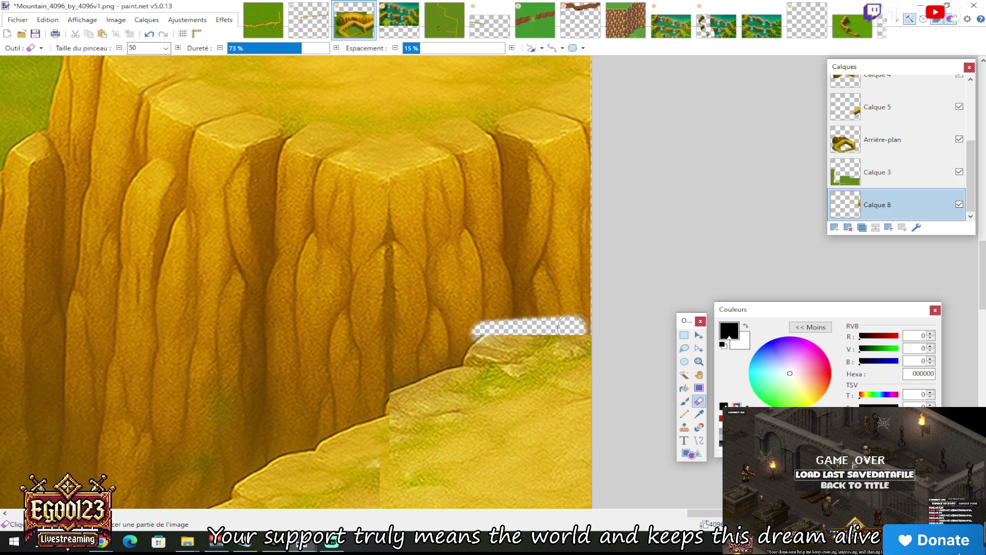
{"action": "key", "text": "ctrl+z"}
On Calque 5, erase along the grassy ledge edge to blend the cliff seam, undoing a stray stroke
{"action": "left_click", "coordinate": [906, 144]}
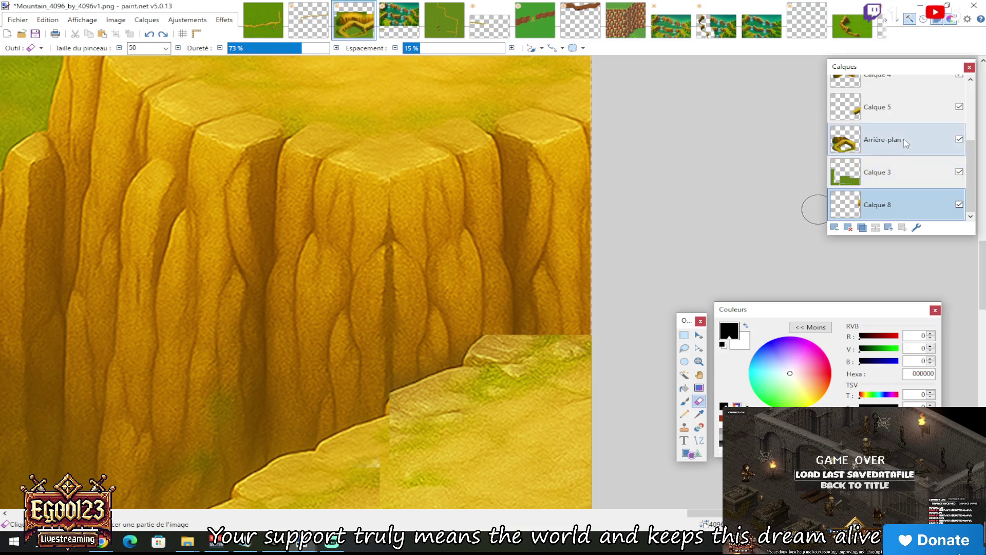
{"action": "left_click", "coordinate": [856, 107]}
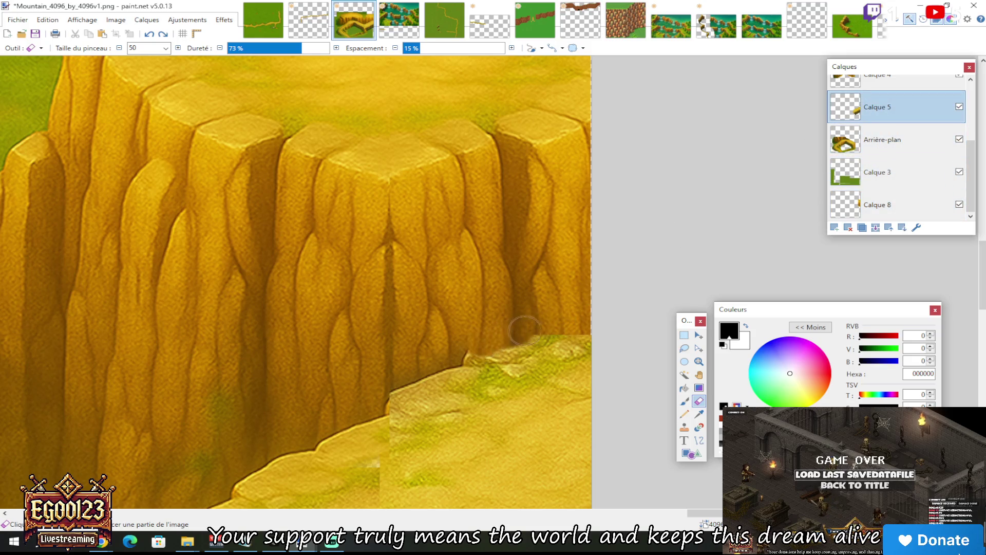
{"action": "mouse_move", "coordinate": [595, 307]}
{"action": "left_mouse_down"}
{"action": "mouse_move", "coordinate": [456, 346]}
{"action": "mouse_move", "coordinate": [506, 325]}
{"action": "left_mouse_up"}
{"action": "scroll", "coordinate": [609, 282], "scroll_direction": "down", "scroll_amount": 3}
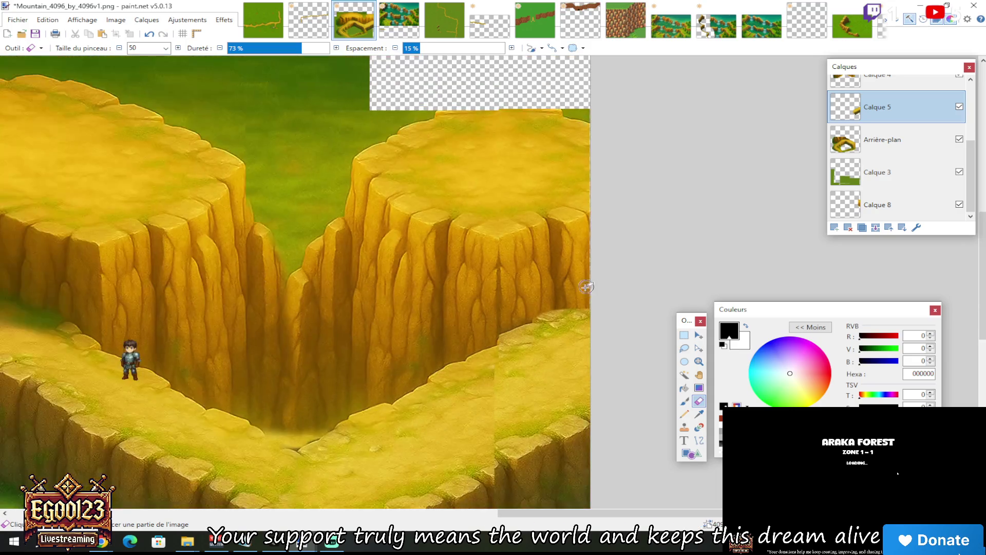
{"action": "scroll", "coordinate": [588, 286], "scroll_direction": "up", "scroll_amount": 5}
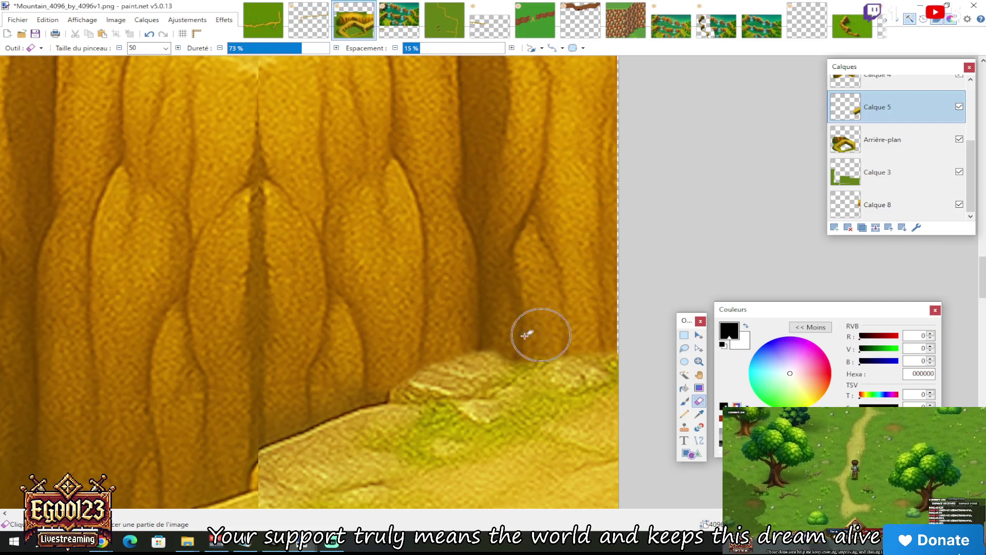
{"action": "scroll", "coordinate": [599, 286], "scroll_direction": "down", "scroll_amount": 5}
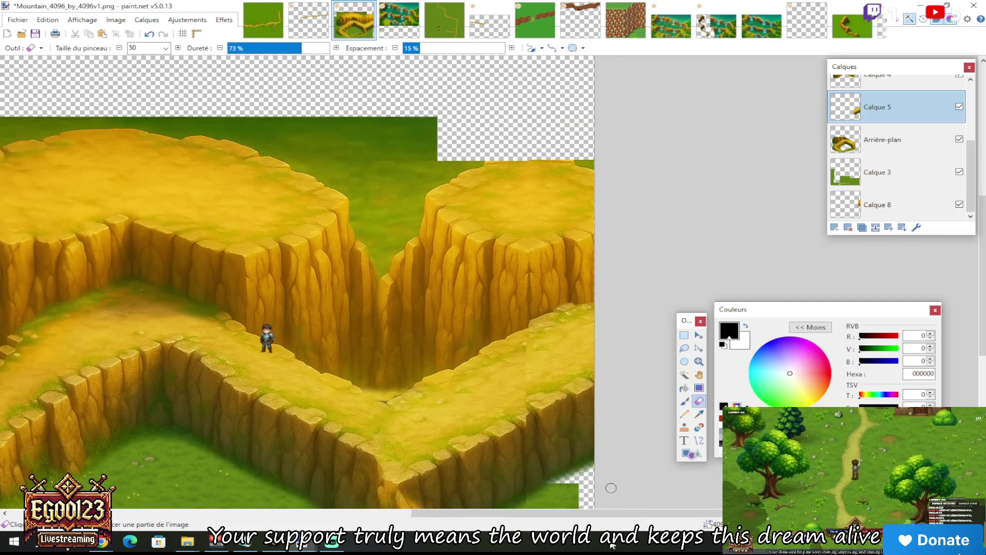
{"action": "left_click_drag", "start_coordinate": [659, 514], "coordinate": [546, 516]}
{"action": "scroll", "coordinate": [519, 346], "scroll_direction": "down", "scroll_amount": 2}
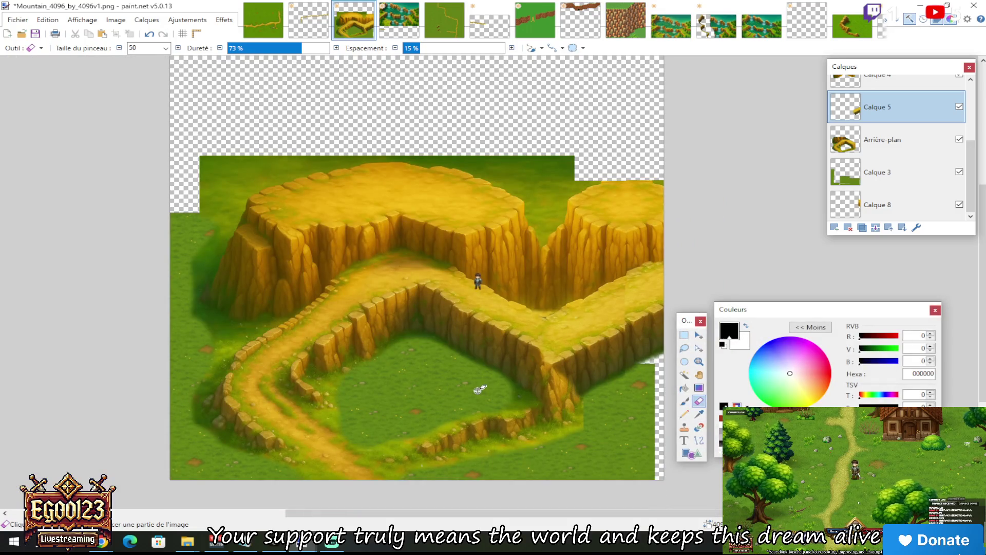
{"action": "scroll", "coordinate": [479, 390], "scroll_direction": "up", "scroll_amount": 2}
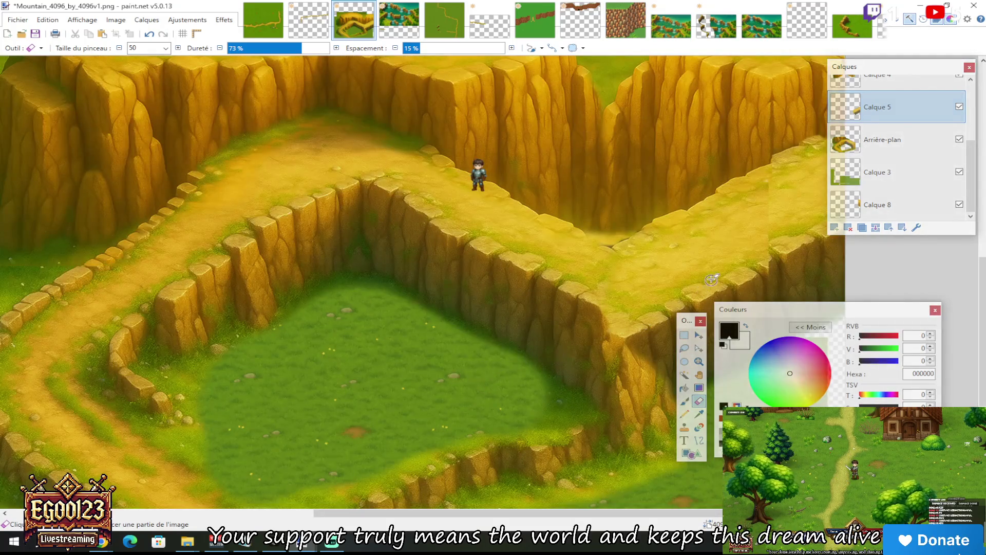
{"action": "scroll", "coordinate": [681, 263], "scroll_direction": "up", "scroll_amount": 2}
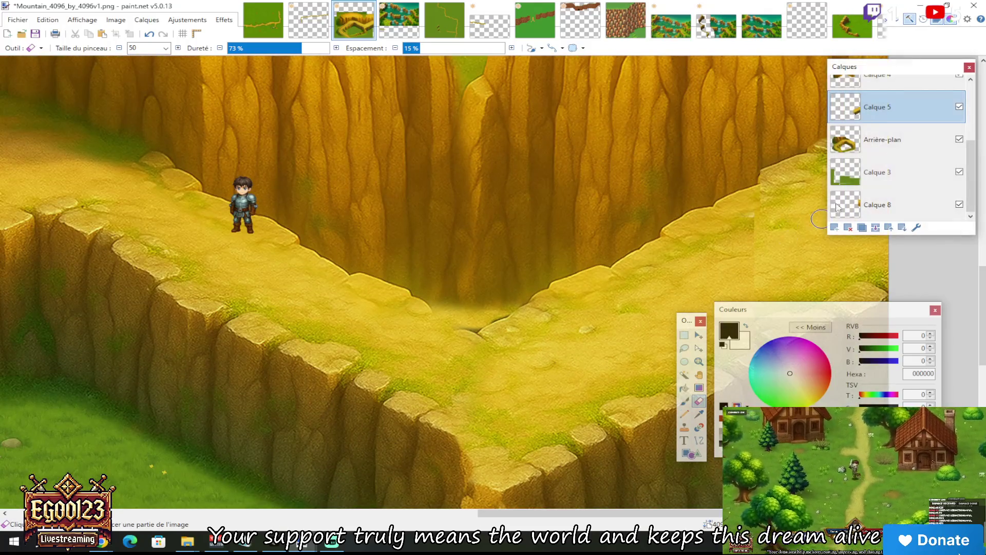
{"action": "left_click_drag", "start_coordinate": [762, 244], "coordinate": [755, 262]}
{"action": "key", "text": "ctrl+z"}
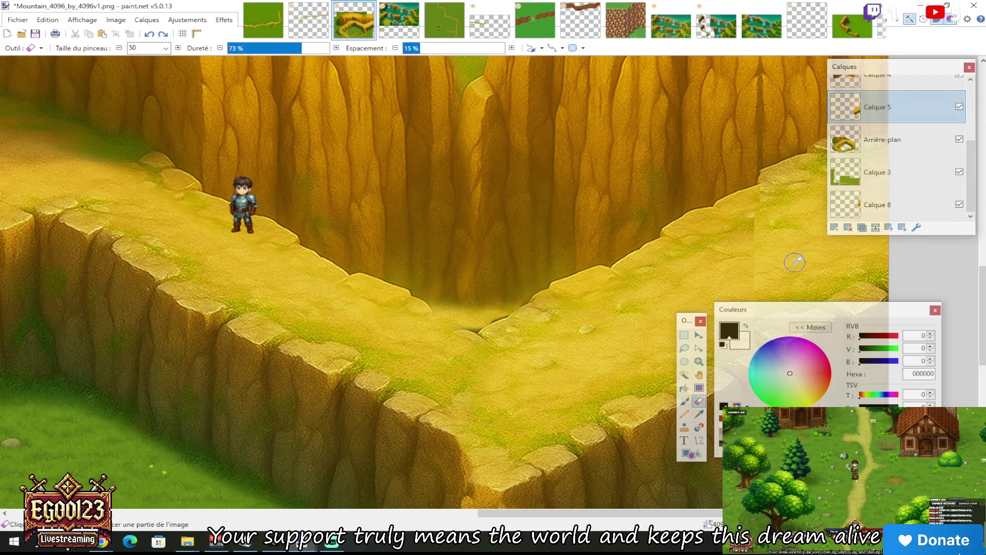
{"action": "scroll", "coordinate": [795, 262], "scroll_direction": "down", "scroll_amount": 2}
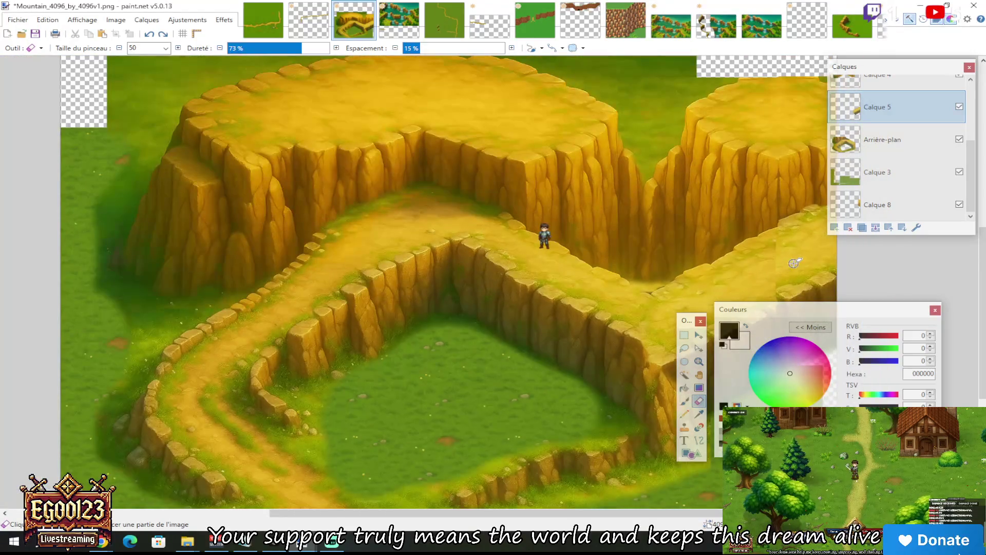
{"action": "scroll", "coordinate": [794, 263], "scroll_direction": "down", "scroll_amount": 2}
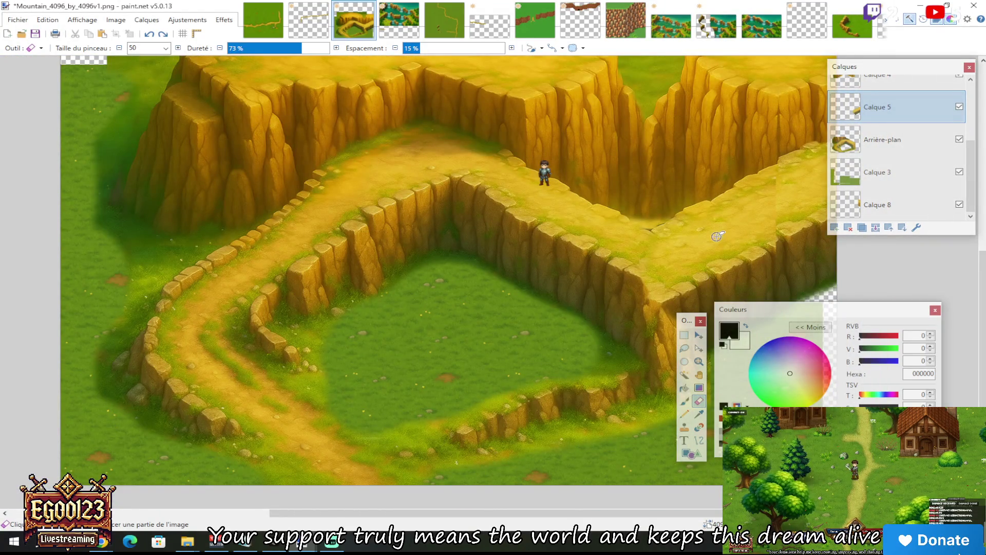
{"action": "scroll", "coordinate": [661, 212], "scroll_direction": "up", "scroll_amount": 2}
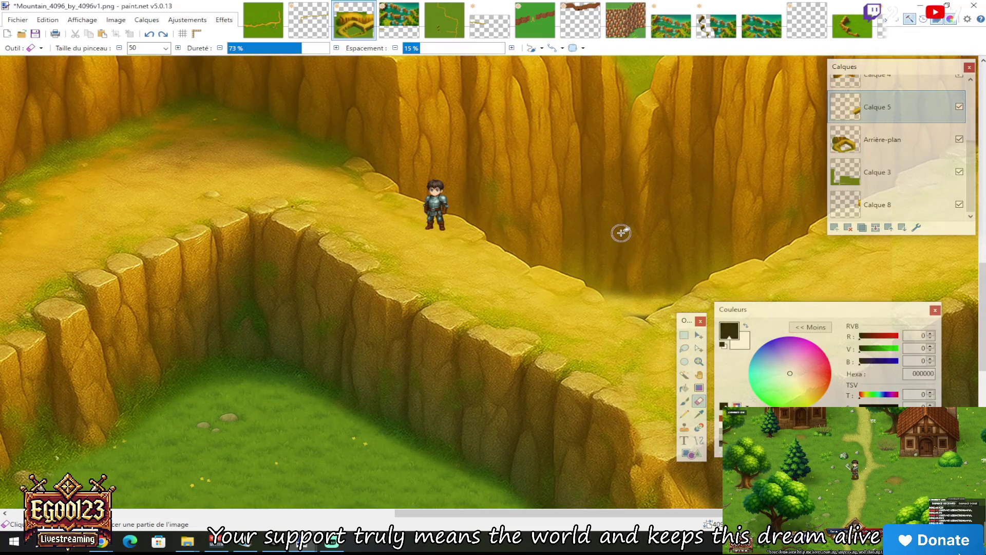
{"action": "scroll", "coordinate": [601, 216], "scroll_direction": "down", "scroll_amount": 4}
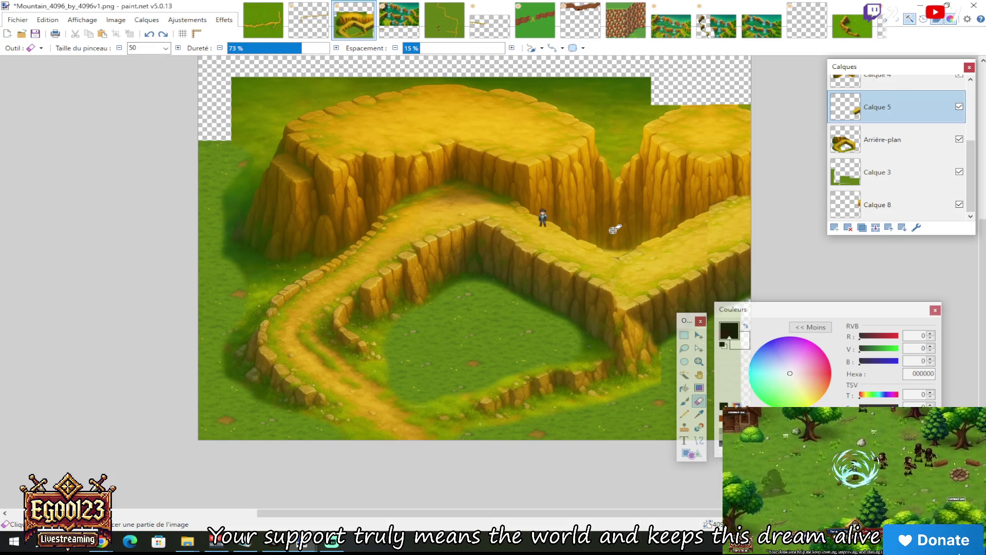
{"action": "scroll", "coordinate": [614, 230], "scroll_direction": "down", "scroll_amount": 3}
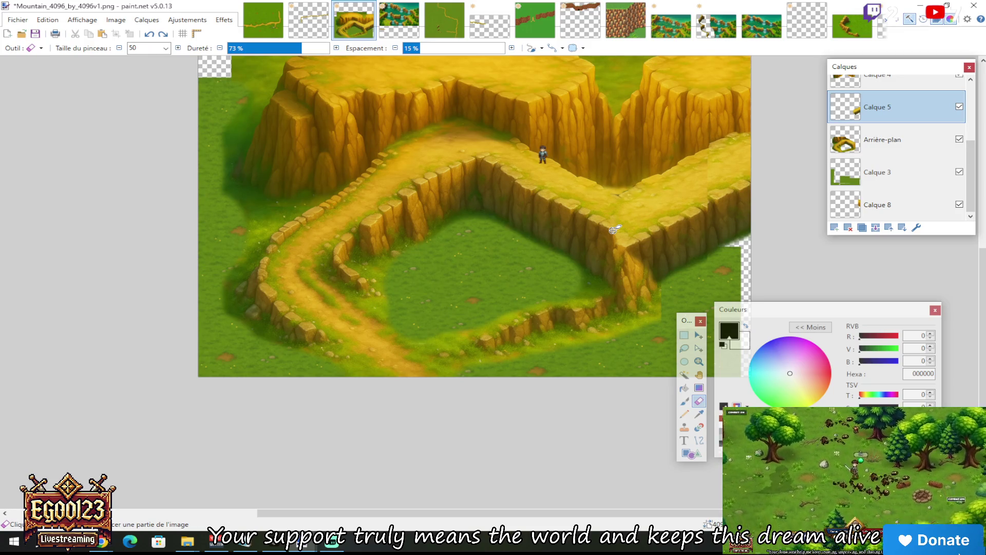
{"action": "scroll", "coordinate": [614, 230], "scroll_direction": "up", "scroll_amount": 3}
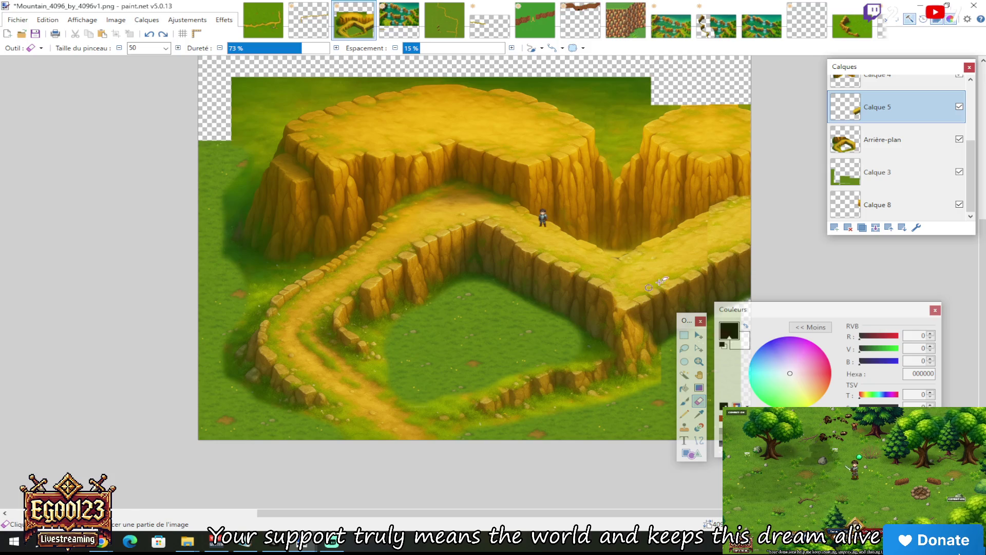
{"action": "left_click", "coordinate": [685, 335]}
{"action": "scroll", "coordinate": [584, 308], "scroll_direction": "down", "scroll_amount": 2}
{"action": "scroll", "coordinate": [585, 330], "scroll_direction": "up", "scroll_amount": 4}
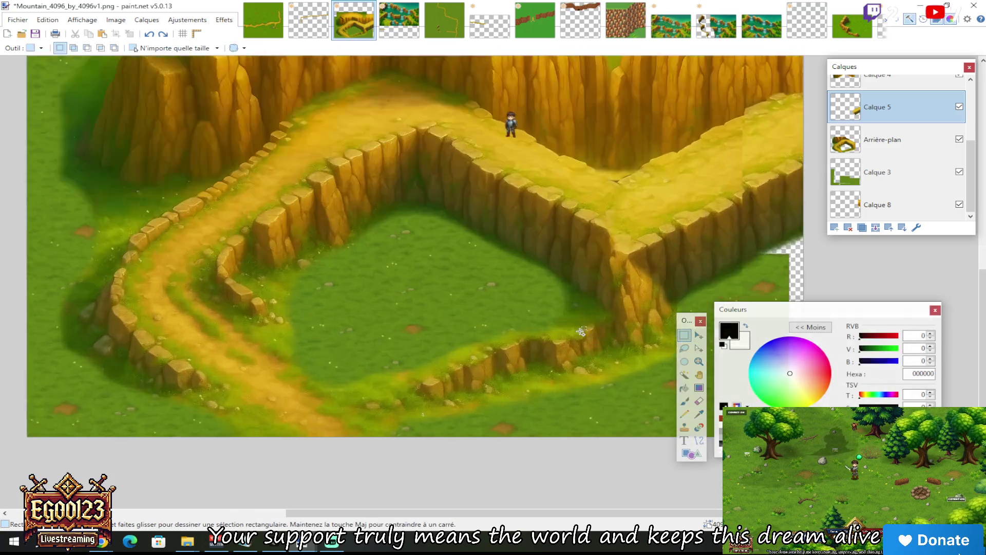
{"action": "scroll", "coordinate": [585, 331], "scroll_direction": "down", "scroll_amount": 3}
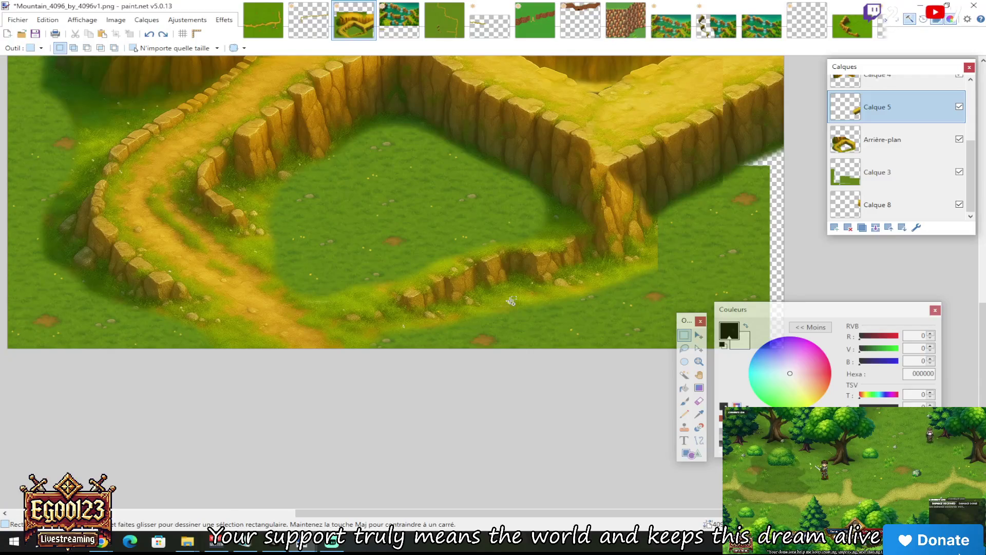
{"action": "scroll", "coordinate": [319, 335], "scroll_direction": "up", "scroll_amount": 10}
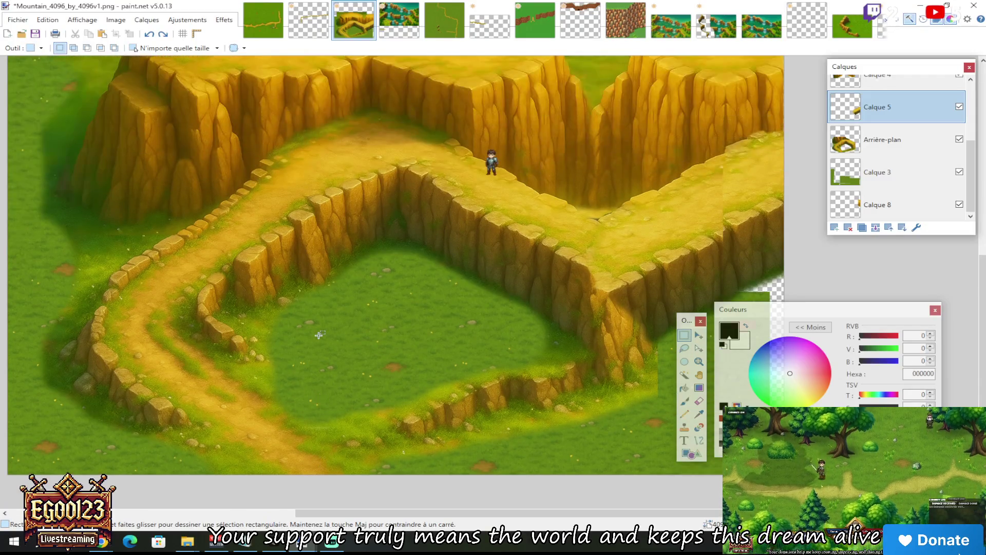
{"action": "scroll", "coordinate": [320, 335], "scroll_direction": "up", "scroll_amount": 2}
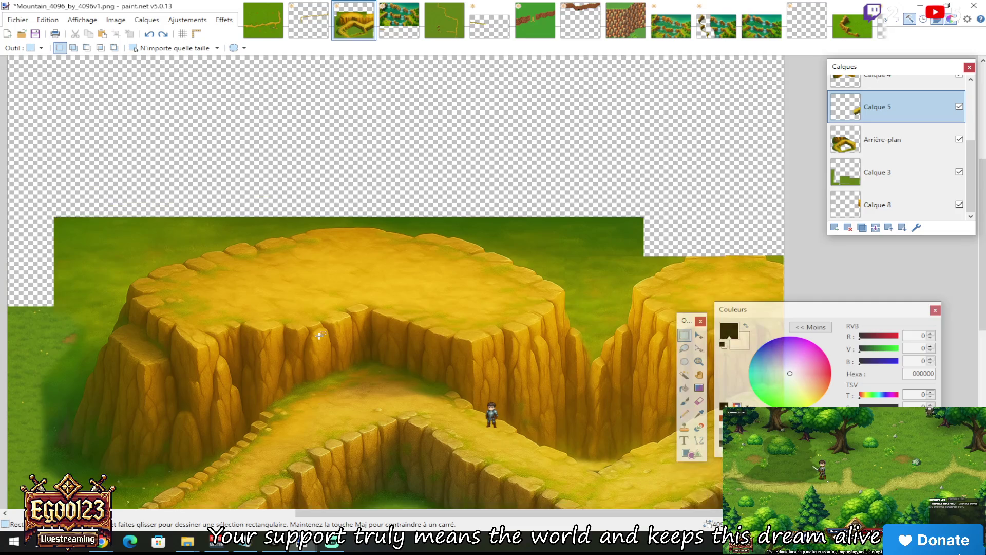
{"action": "scroll", "coordinate": [319, 335], "scroll_direction": "down", "scroll_amount": 8}
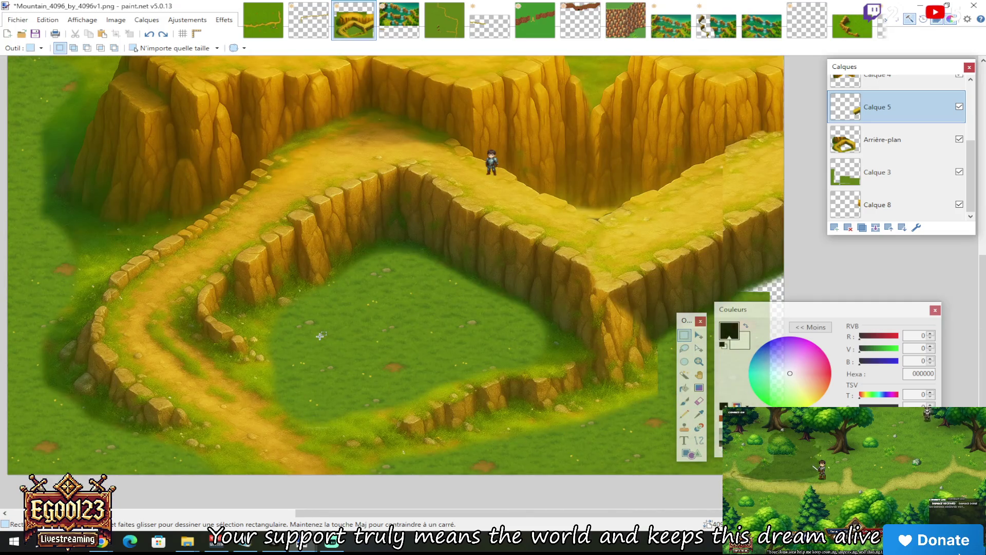
{"action": "scroll", "coordinate": [320, 336], "scroll_direction": "down", "scroll_amount": 2}
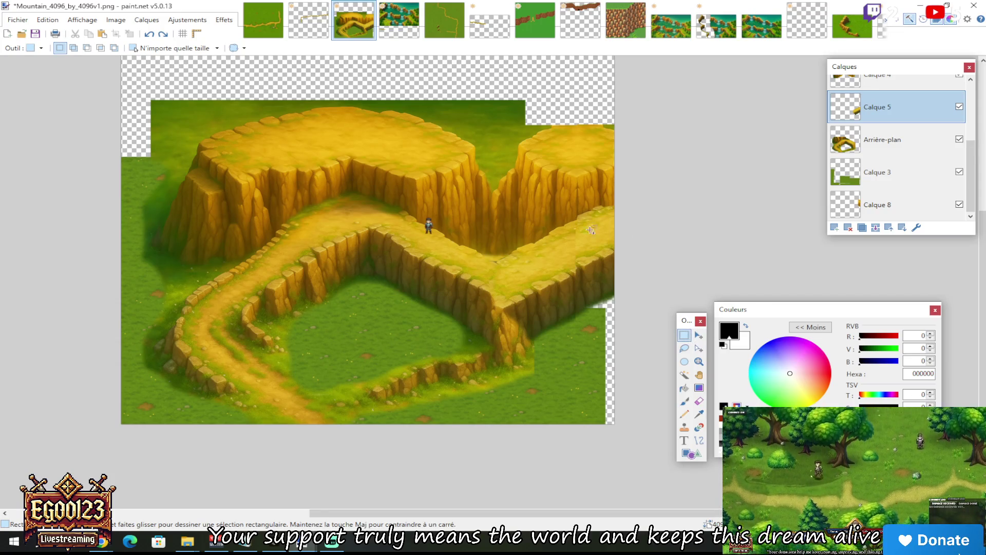
{"action": "scroll", "coordinate": [480, 259], "scroll_direction": "up", "scroll_amount": 3}
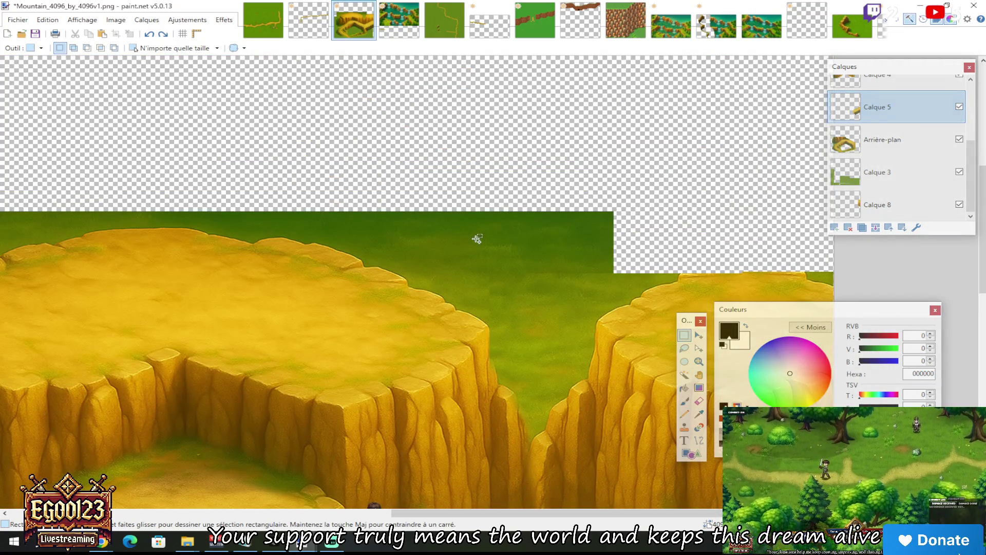
{"action": "scroll", "coordinate": [369, 462], "scroll_direction": "up", "scroll_amount": 2}
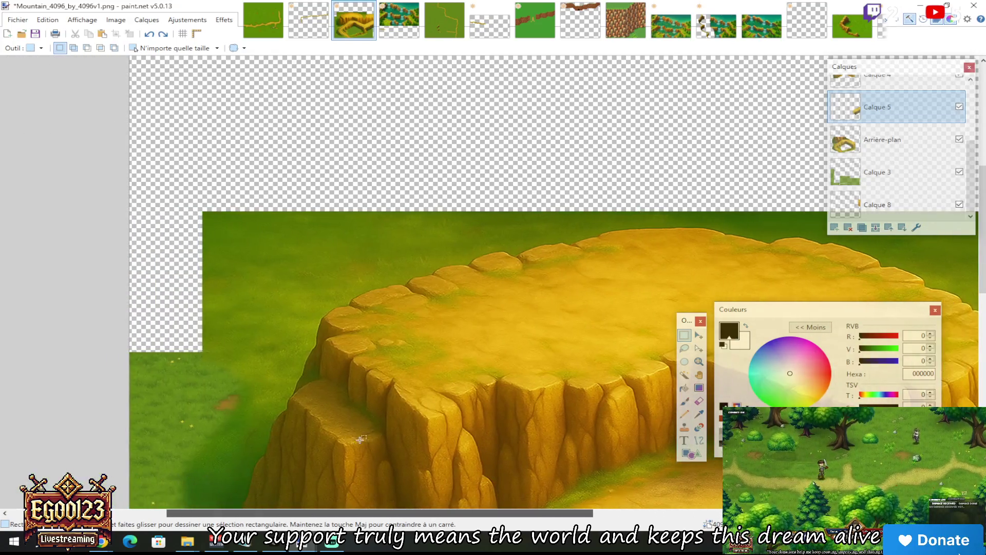
{"action": "scroll", "coordinate": [304, 335], "scroll_direction": "down", "scroll_amount": 2}
{"action": "scroll", "coordinate": [293, 287], "scroll_direction": "up", "scroll_amount": 2}
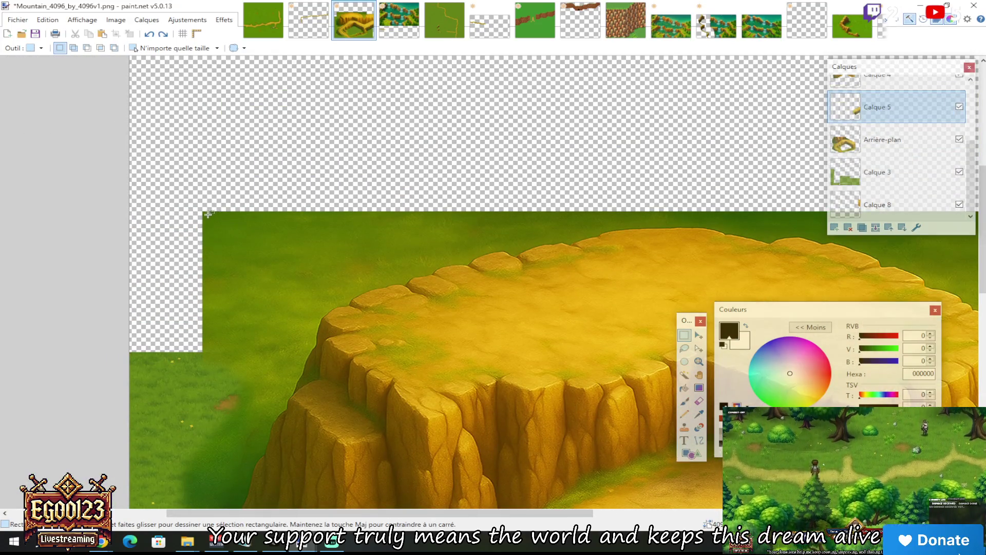
{"action": "scroll", "coordinate": [898, 154], "scroll_direction": "up", "scroll_amount": 2}
{"action": "scroll", "coordinate": [966, 196], "scroll_direction": "down", "scroll_amount": 2}
{"action": "left_click", "coordinate": [874, 172]}
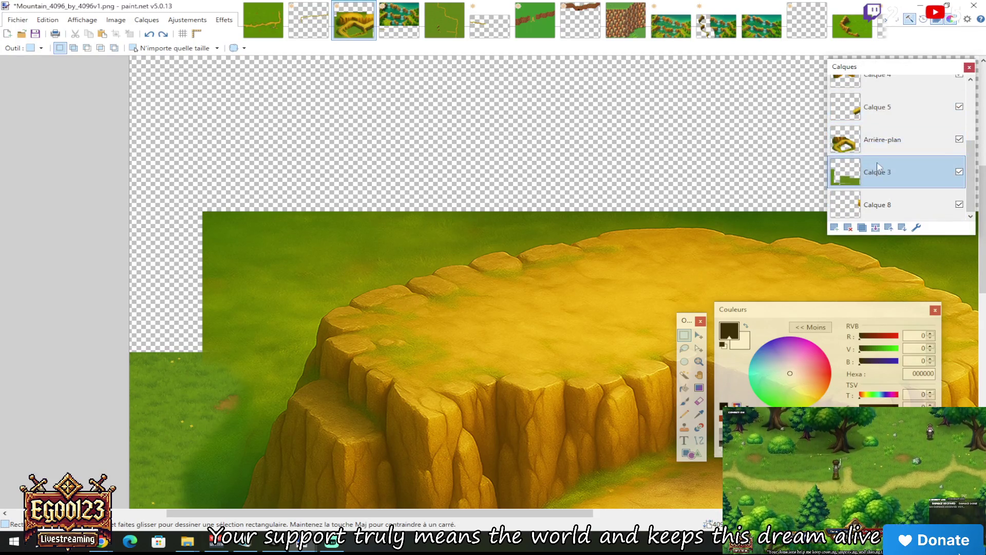
On Calque 4, select a grass block and move it into the transparent top-left corner
{"action": "scroll", "coordinate": [879, 154], "scroll_direction": "up", "scroll_amount": 3}
{"action": "left_click", "coordinate": [880, 180]}
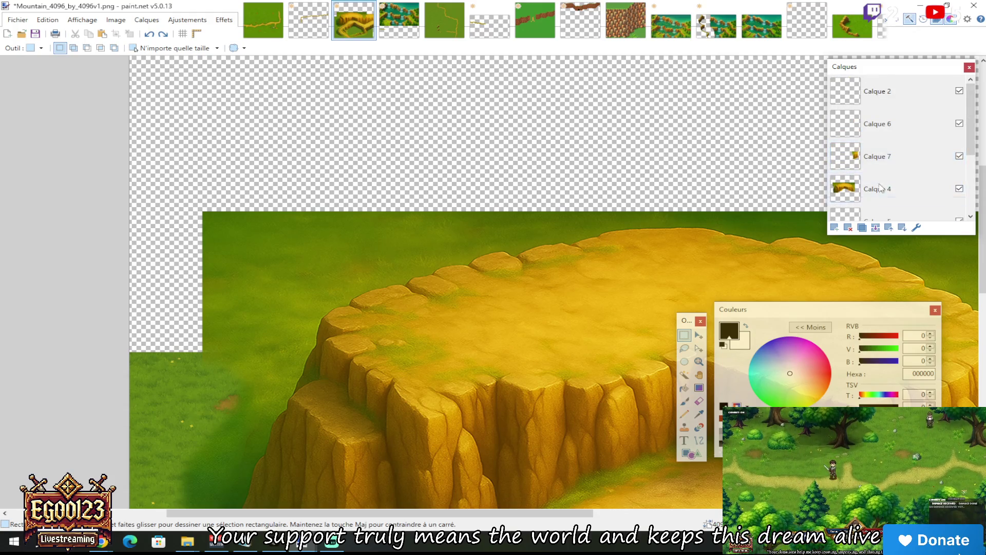
{"action": "mouse_move", "coordinate": [204, 213]}
{"action": "left_mouse_down"}
{"action": "mouse_move", "coordinate": [390, 274]}
{"action": "mouse_move", "coordinate": [390, 282]}
{"action": "left_mouse_up"}
{"action": "key", "text": "m"}
{"action": "mouse_move", "coordinate": [354, 242]}
{"action": "left_mouse_down"}
{"action": "mouse_move", "coordinate": [227, 319]}
{"action": "mouse_move", "coordinate": [134, 302]}
{"action": "mouse_move", "coordinate": [167, 313]}
{"action": "left_mouse_up"}
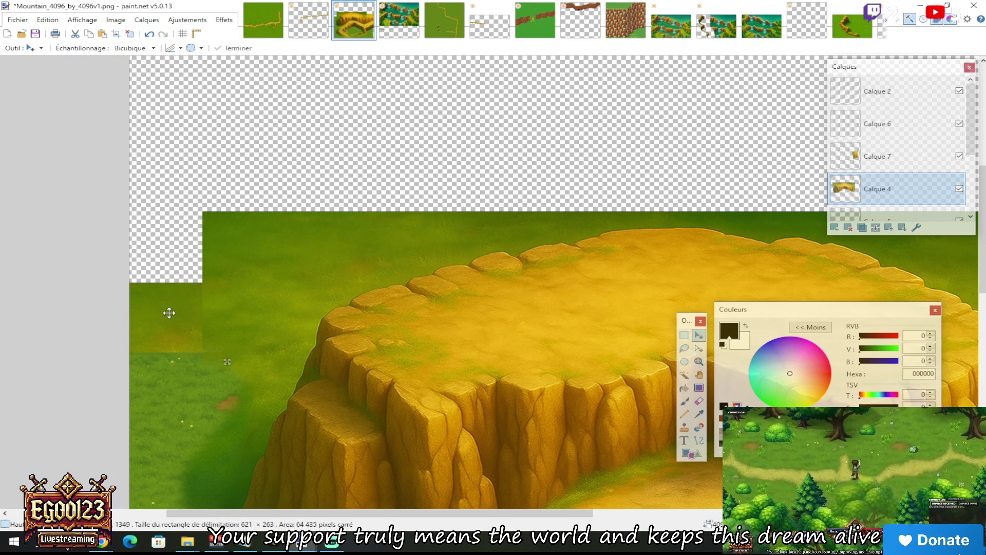
{"action": "key", "text": "ctrl+z"}
{"action": "left_click_drag", "start_coordinate": [256, 239], "coordinate": [174, 241]}
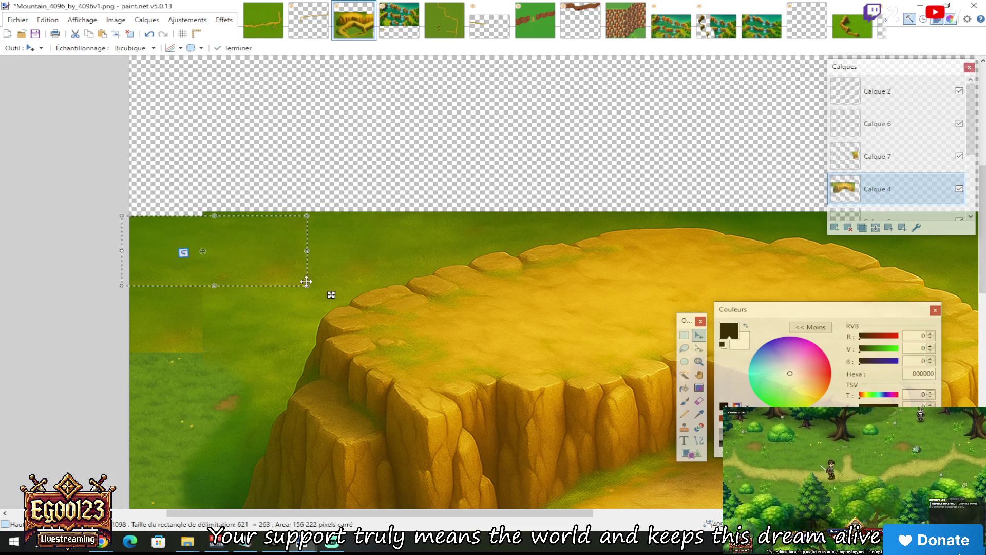
Try enlarging the grass block to about 1778×753, then revert it to its original size
{"action": "mouse_move", "coordinate": [332, 295]}
{"action": "left_mouse_down"}
{"action": "mouse_move", "coordinate": [399, 345]}
{"action": "mouse_move", "coordinate": [676, 425]}
{"action": "left_mouse_up"}
{"action": "key", "text": "ctrl+z"}
{"action": "key", "text": "ctrl+y"}
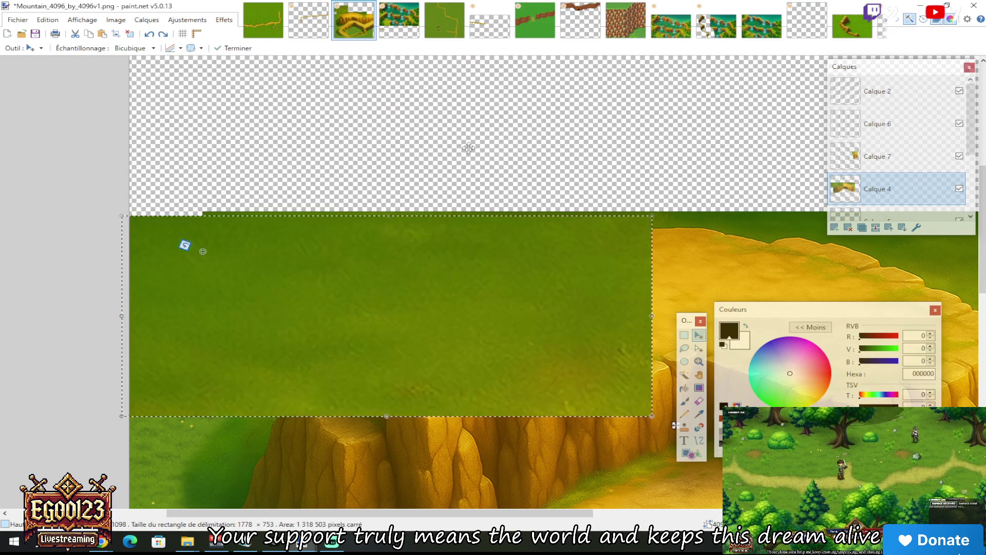
{"action": "key", "text": "ctrl+z"}
{"action": "key", "text": "ctrl+z"}
{"action": "scroll", "coordinate": [272, 236], "scroll_direction": "up", "scroll_amount": 2}
{"action": "mouse_move", "coordinate": [258, 289]}
{"action": "left_mouse_down"}
{"action": "mouse_move", "coordinate": [143, 383]}
{"action": "mouse_move", "coordinate": [266, 383]}
{"action": "mouse_move", "coordinate": [254, 382]}
{"action": "left_mouse_up"}
{"action": "scroll", "coordinate": [254, 382], "scroll_direction": "down", "scroll_amount": 3}
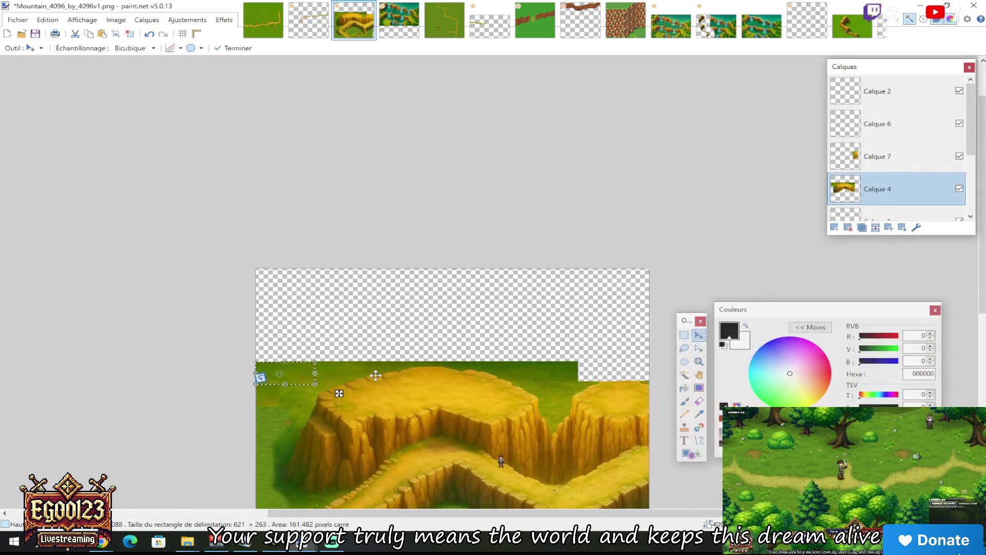
{"action": "left_click", "coordinate": [683, 336]}
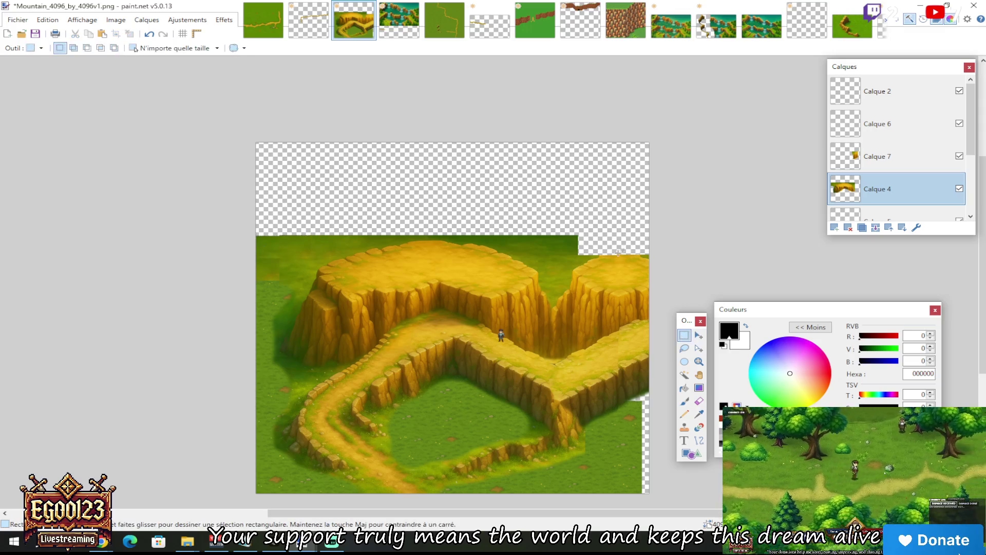
Browse the other open images, clearing the selection on the isometric waterfall landscape
{"action": "scroll", "coordinate": [613, 252], "scroll_direction": "down", "scroll_amount": 3}
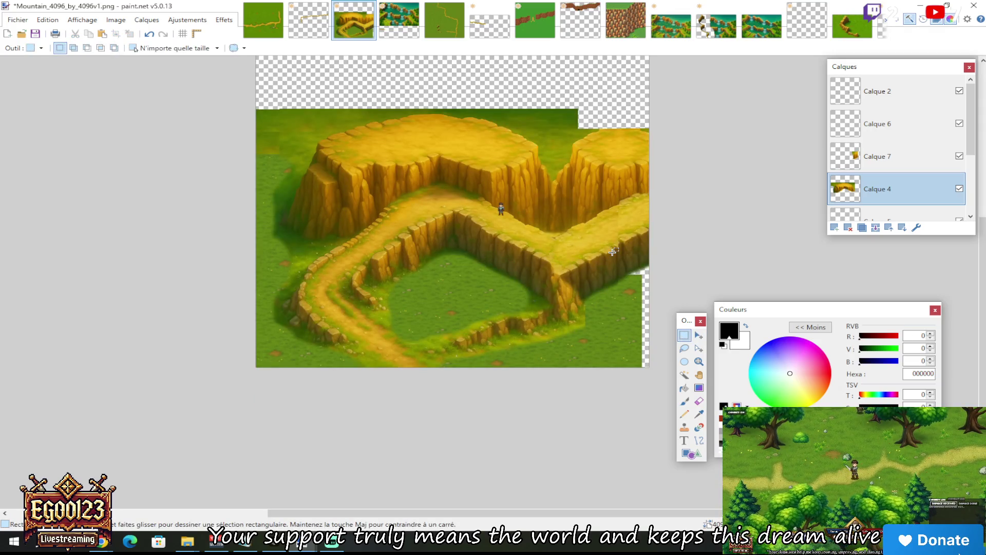
{"action": "left_click", "coordinate": [445, 23]}
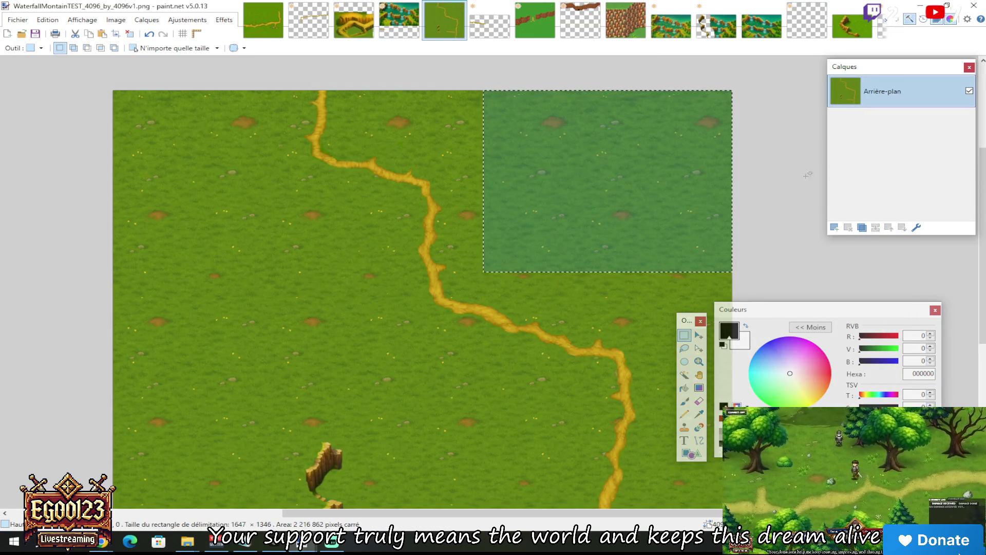
{"action": "left_click", "coordinate": [263, 23]}
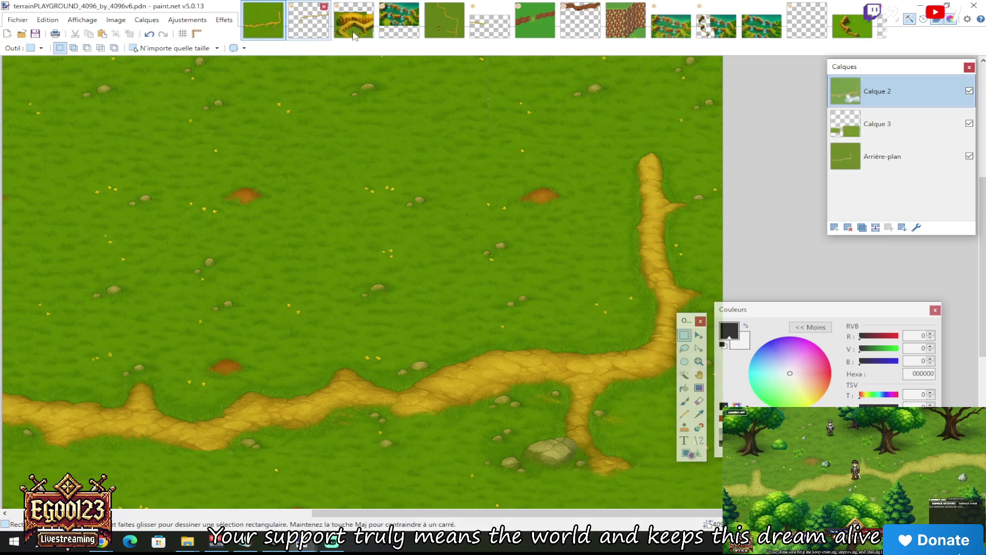
{"action": "left_click", "coordinate": [403, 31]}
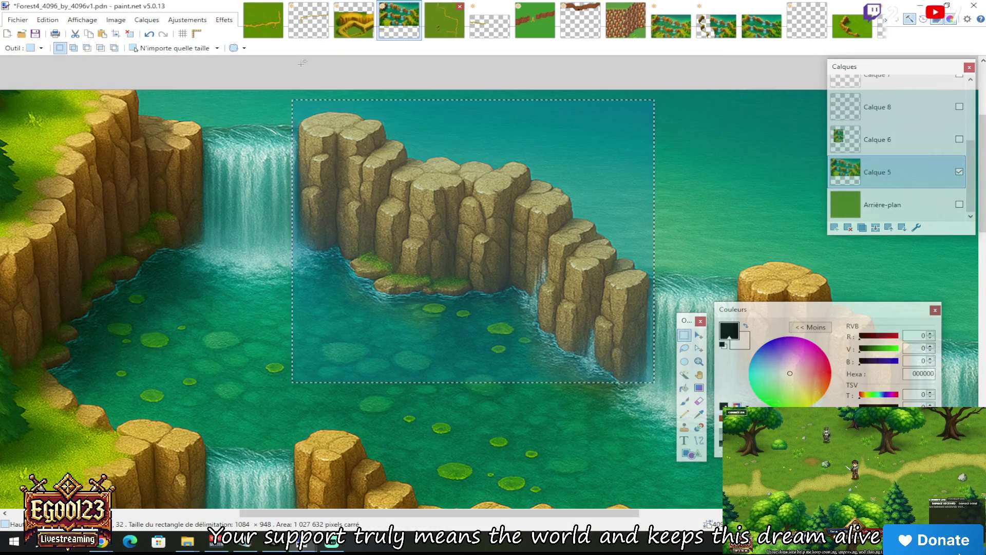
{"action": "left_click", "coordinate": [518, 32]}
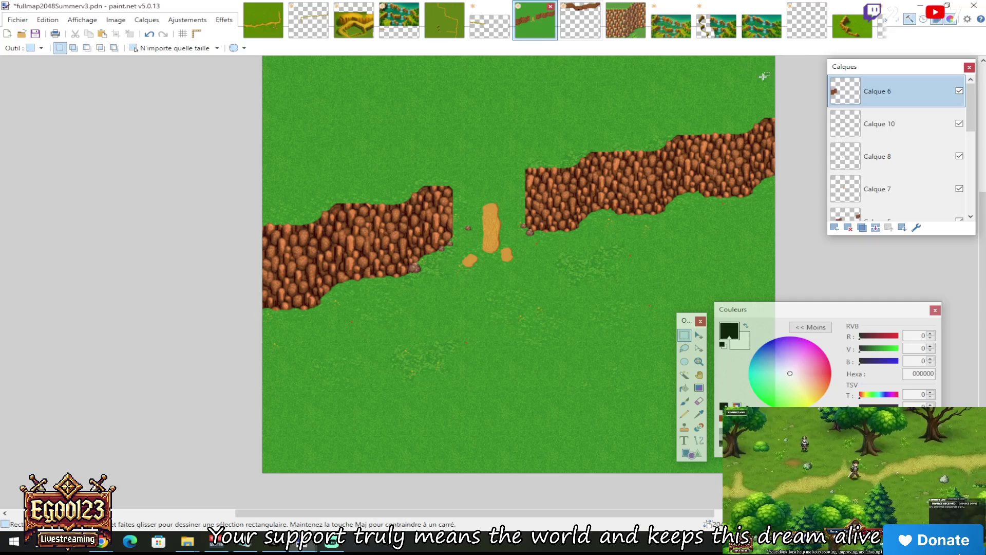
{"action": "left_click", "coordinate": [773, 26]}
{"action": "left_click", "coordinate": [700, 115]}
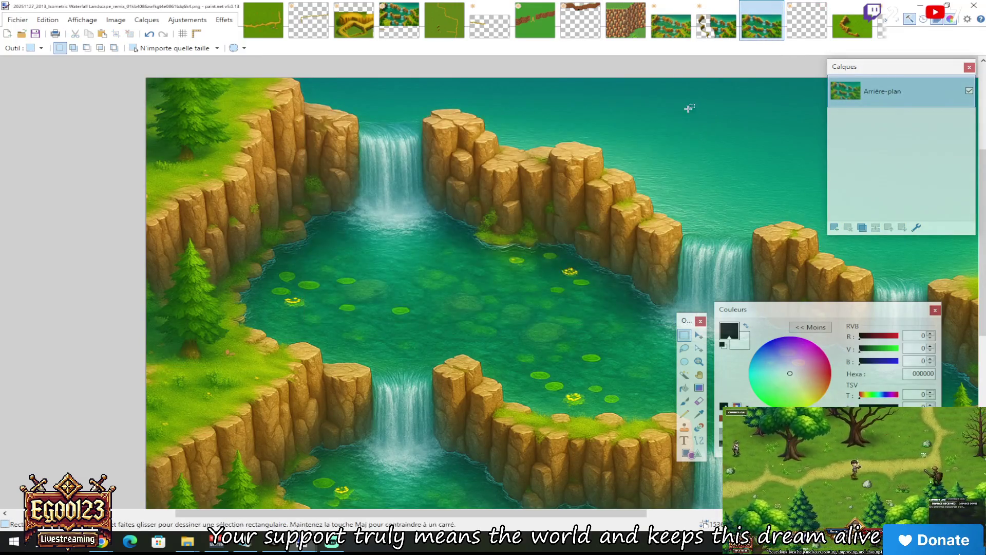
{"action": "scroll", "coordinate": [629, 151], "scroll_direction": "down", "scroll_amount": 3}
{"action": "scroll", "coordinate": [639, 180], "scroll_direction": "up", "scroll_amount": 4}
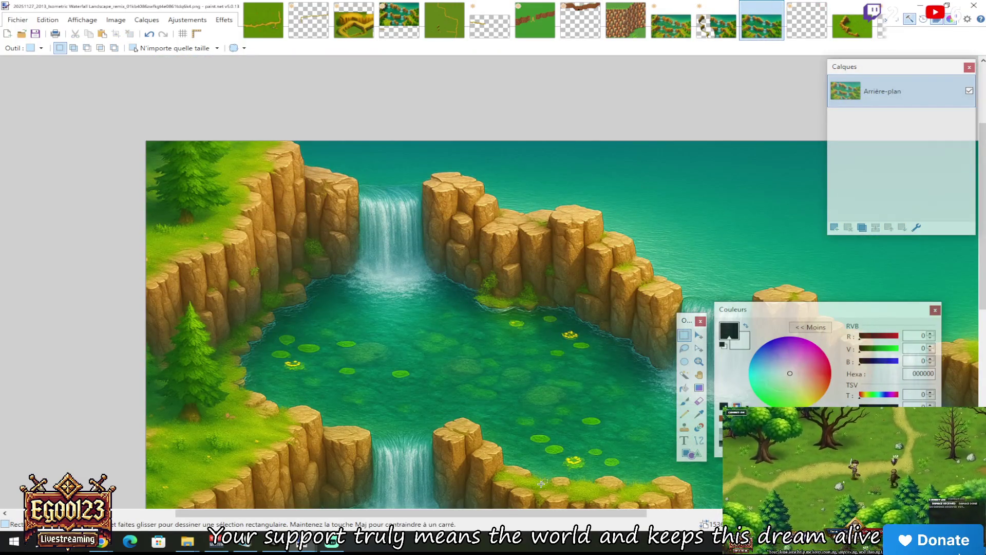
{"action": "mouse_move", "coordinate": [541, 513]}
{"action": "left_mouse_down"}
{"action": "mouse_move", "coordinate": [778, 513]}
{"action": "mouse_move", "coordinate": [721, 513]}
{"action": "left_mouse_up"}
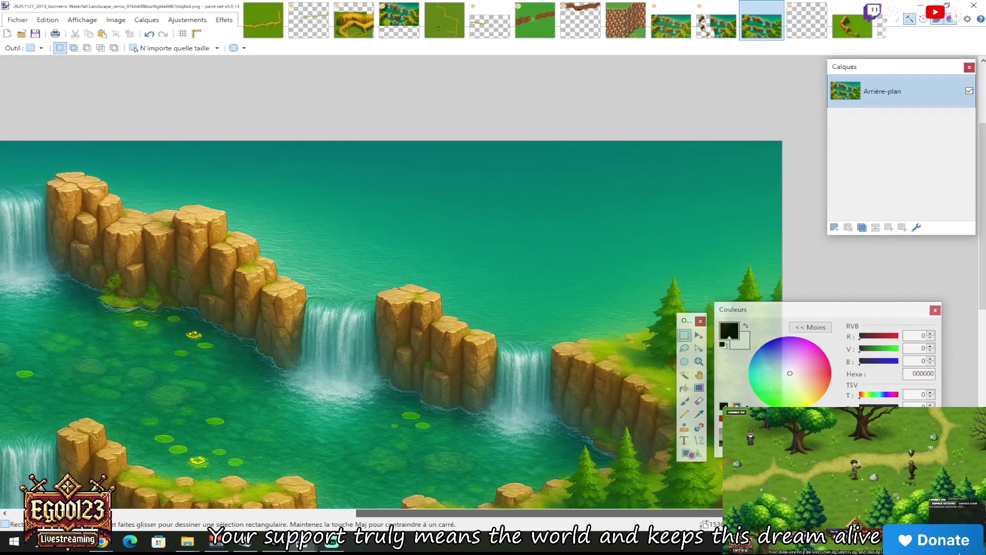
{"action": "scroll", "coordinate": [596, 350], "scroll_direction": "down", "scroll_amount": 5}
{"action": "scroll", "coordinate": [596, 349], "scroll_direction": "up", "scroll_amount": 1}
Select the upper-right grass of the Mountain Border image, then return to Mountain_4096
{"action": "left_click", "coordinate": [821, 35]}
{"action": "left_click", "coordinate": [853, 23]}
{"action": "left_click_drag", "start_coordinate": [537, 141], "coordinate": [740, 279]}
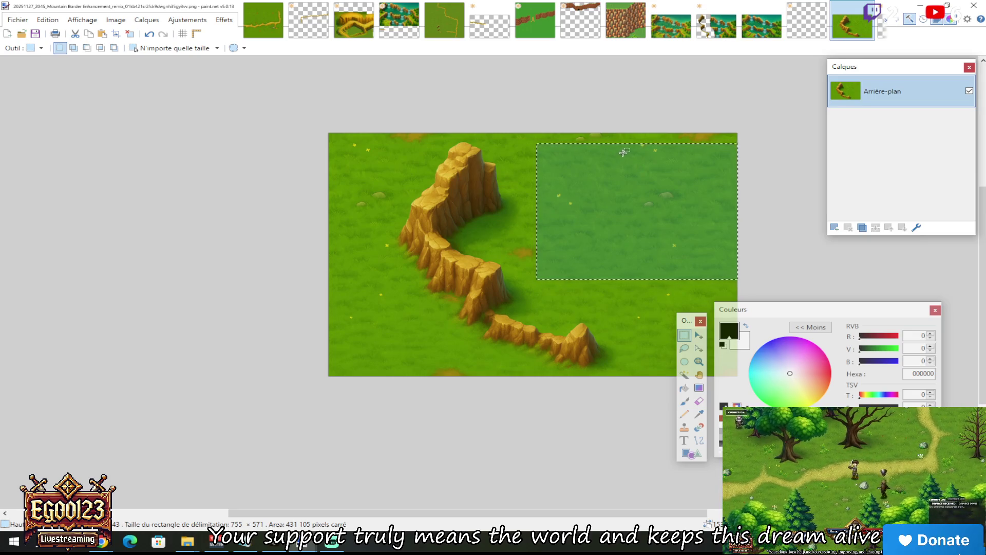
{"action": "left_click", "coordinate": [354, 20]}
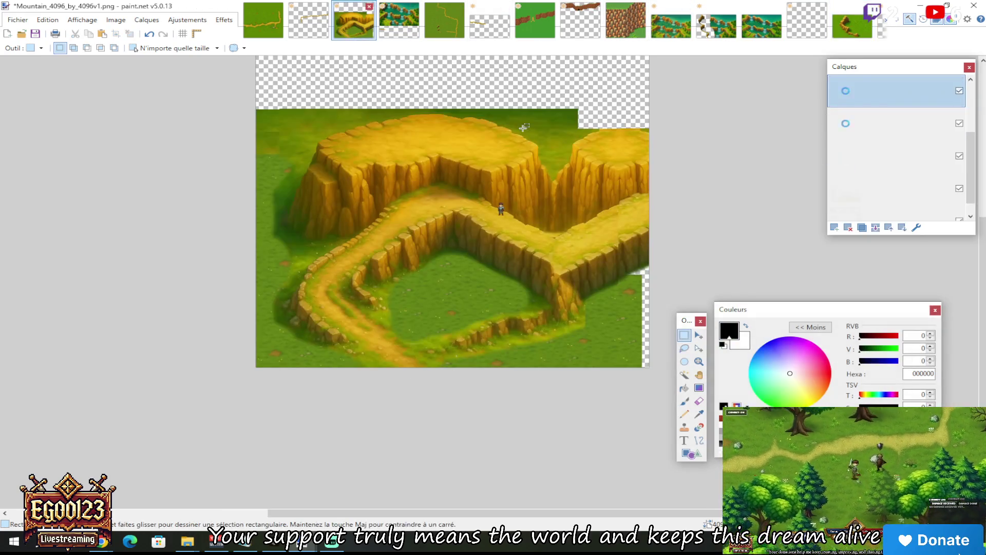
Paste the copied grass onto Calque 4 and place it at the top-left of the mountain image
{"action": "scroll", "coordinate": [644, 220], "scroll_direction": "up", "scroll_amount": 5, "text": "ctrl"}
{"action": "scroll", "coordinate": [644, 220], "scroll_direction": "up", "scroll_amount": 1, "text": "ctrl"}
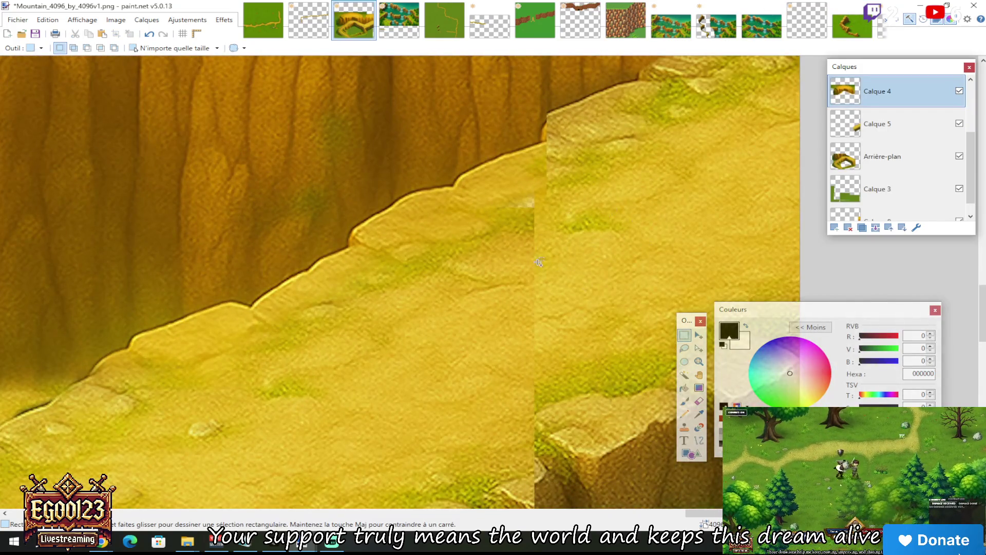
{"action": "scroll", "coordinate": [538, 262], "scroll_direction": "down", "scroll_amount": 6, "text": "ctrl"}
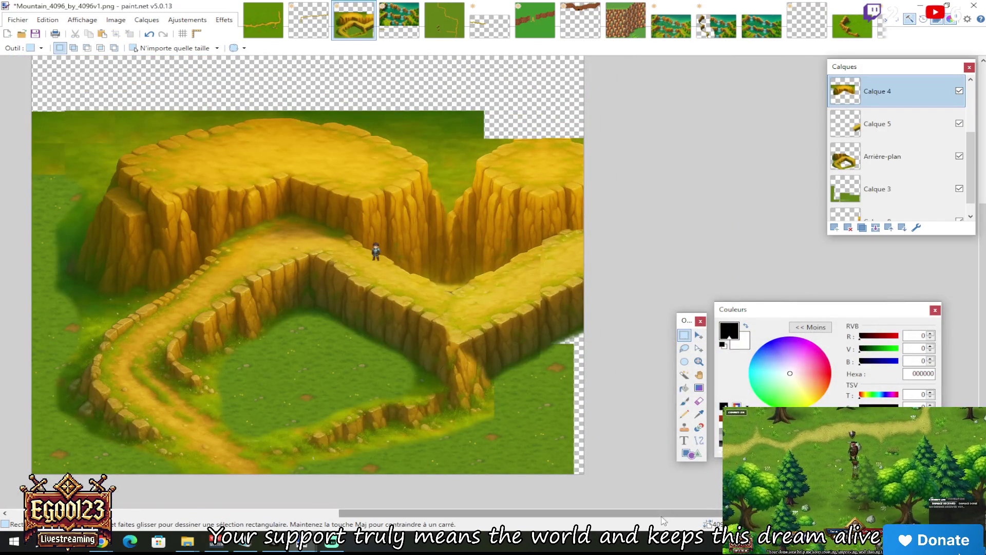
{"action": "scroll", "coordinate": [669, 499], "scroll_direction": "left", "scroll_amount": 5}
{"action": "scroll", "coordinate": [735, 190], "scroll_direction": "up", "scroll_amount": 2}
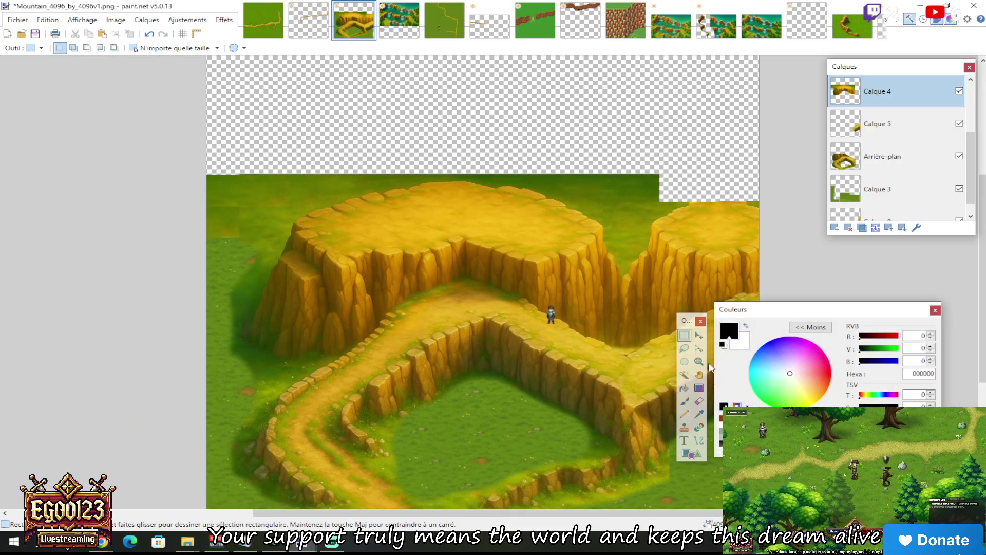
{"action": "scroll", "coordinate": [704, 226], "scroll_direction": "up", "scroll_amount": 4}
{"action": "scroll", "coordinate": [673, 259], "scroll_direction": "down", "scroll_amount": 2}
{"action": "key", "text": "ctrl+v"}
{"action": "mouse_move", "coordinate": [317, 187]}
{"action": "left_mouse_down"}
{"action": "mouse_move", "coordinate": [434, 194]}
{"action": "mouse_move", "coordinate": [320, 215]}
{"action": "mouse_move", "coordinate": [447, 287]}
{"action": "mouse_move", "coordinate": [473, 319]}
{"action": "left_mouse_up"}
Resize the pasted grass, revert to the large patch, and nudge it slightly left
{"action": "mouse_move", "coordinate": [403, 225]}
{"action": "left_mouse_down"}
{"action": "mouse_move", "coordinate": [379, 126]}
{"action": "mouse_move", "coordinate": [379, 135]}
{"action": "left_mouse_up"}
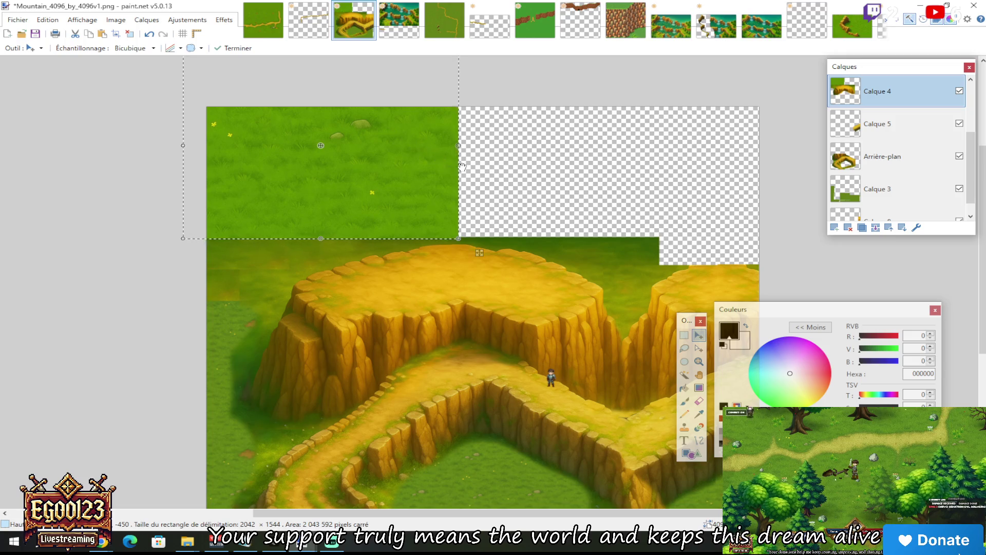
{"action": "mouse_move", "coordinate": [480, 253]}
{"action": "left_mouse_down"}
{"action": "mouse_move", "coordinate": [435, 195]}
{"action": "mouse_move", "coordinate": [661, 299]}
{"action": "left_mouse_up"}
{"action": "mouse_move", "coordinate": [522, 224]}
{"action": "left_mouse_down"}
{"action": "mouse_move", "coordinate": [676, 137]}
{"action": "mouse_move", "coordinate": [626, 159]}
{"action": "left_mouse_up"}
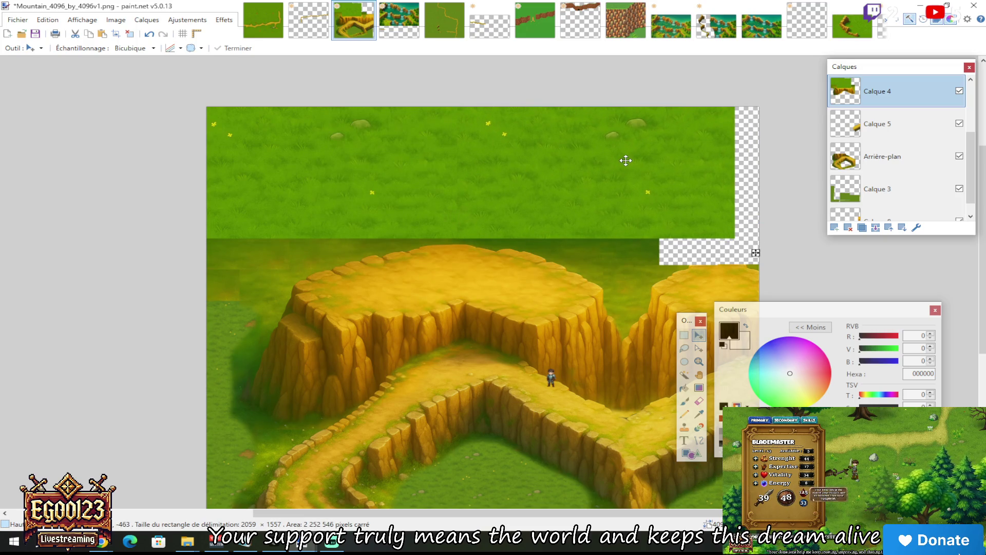
{"action": "key", "text": "ctrl+z"}
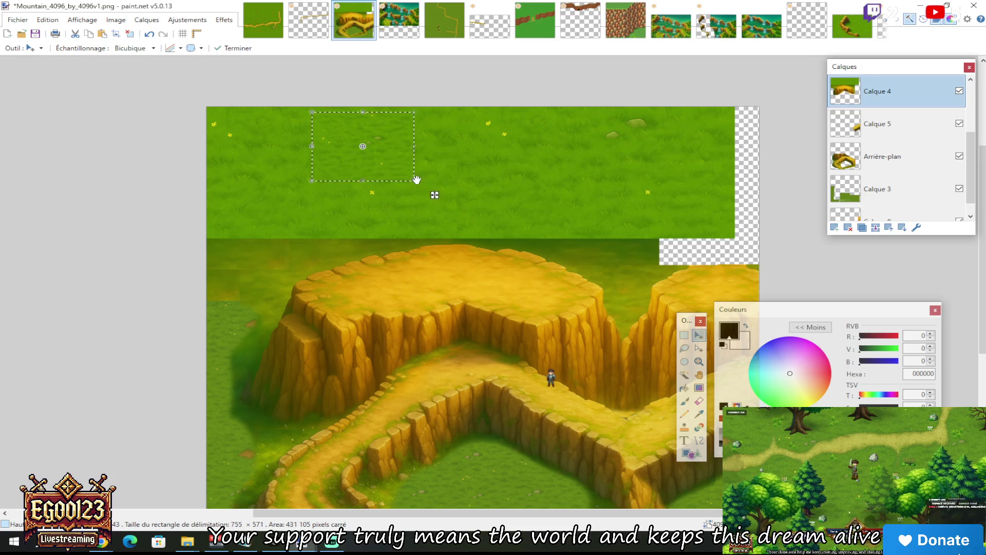
{"action": "key", "text": "ctrl+z"}
{"action": "key", "text": "ctrl+z"}
{"action": "key", "text": "ctrl+z"}
{"action": "left_click_drag", "start_coordinate": [798, 110], "coordinate": [792, 118]}
{"action": "scroll", "coordinate": [770, 139], "scroll_direction": "down", "scroll_amount": 3}
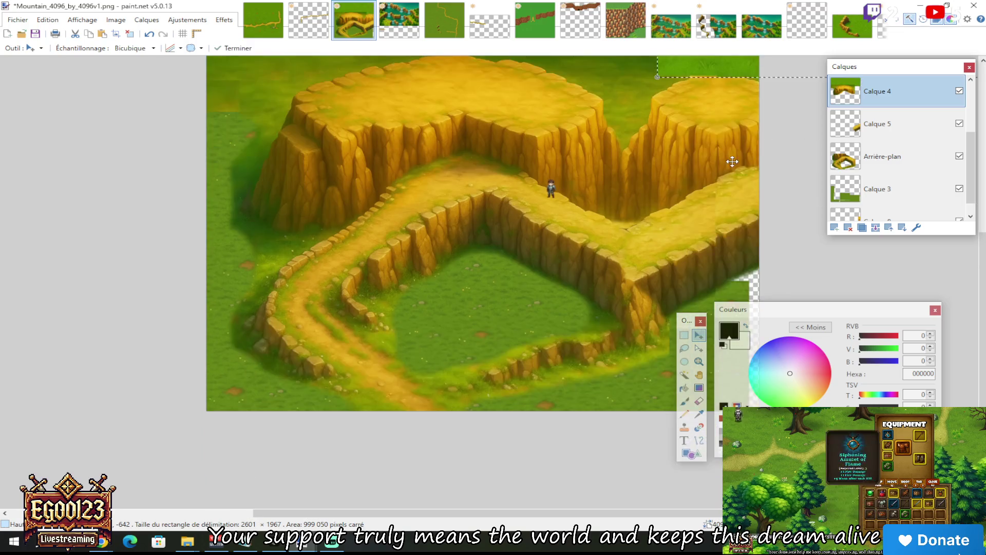
{"action": "left_click", "coordinate": [684, 335]}
{"action": "scroll", "coordinate": [786, 265], "scroll_direction": "down", "scroll_amount": 1}
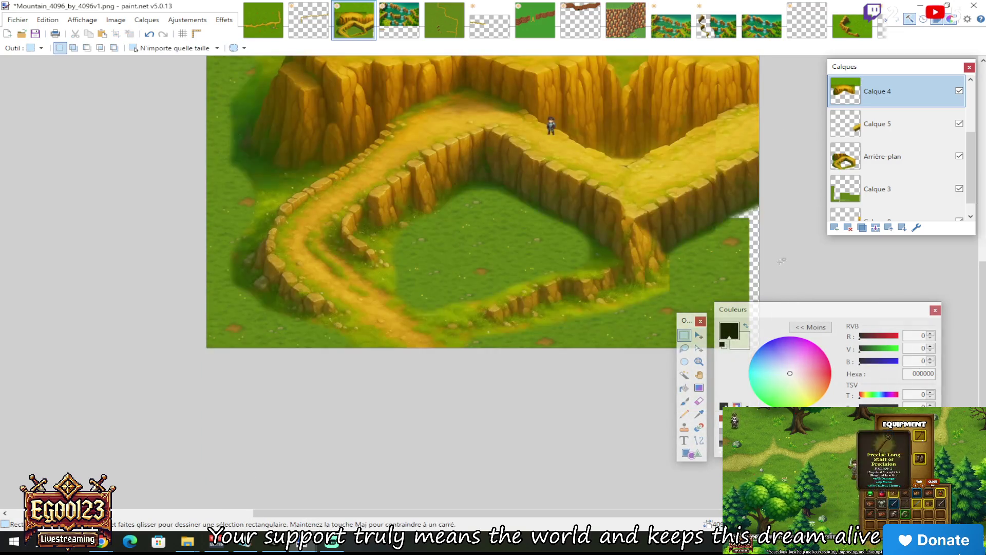
On Calque 3, select a grass block and trial-move it toward the lower-right edge, then undo
{"action": "left_click", "coordinate": [894, 187]}
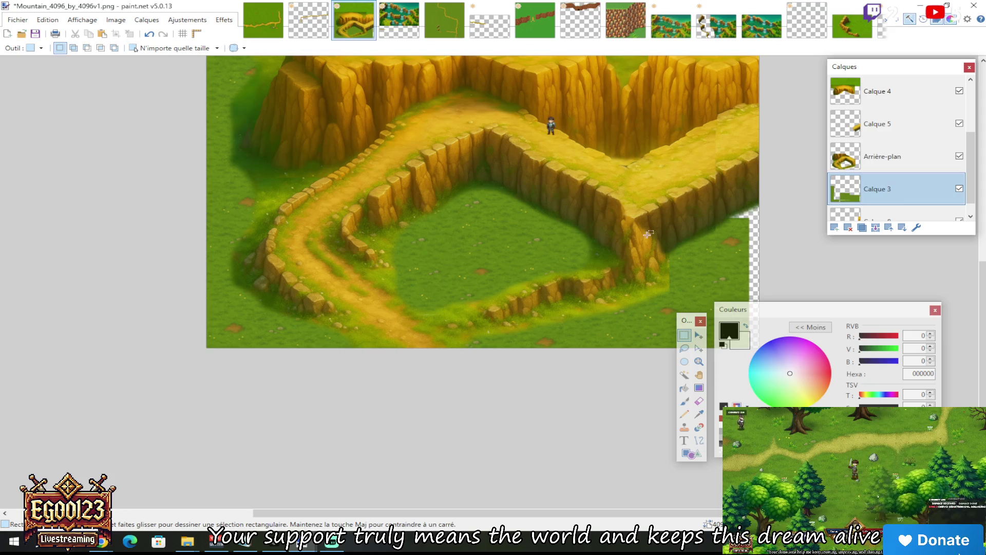
{"action": "scroll", "coordinate": [565, 226], "scroll_direction": "down", "scroll_amount": 1}
{"action": "left_click_drag", "start_coordinate": [438, 152], "coordinate": [596, 254]}
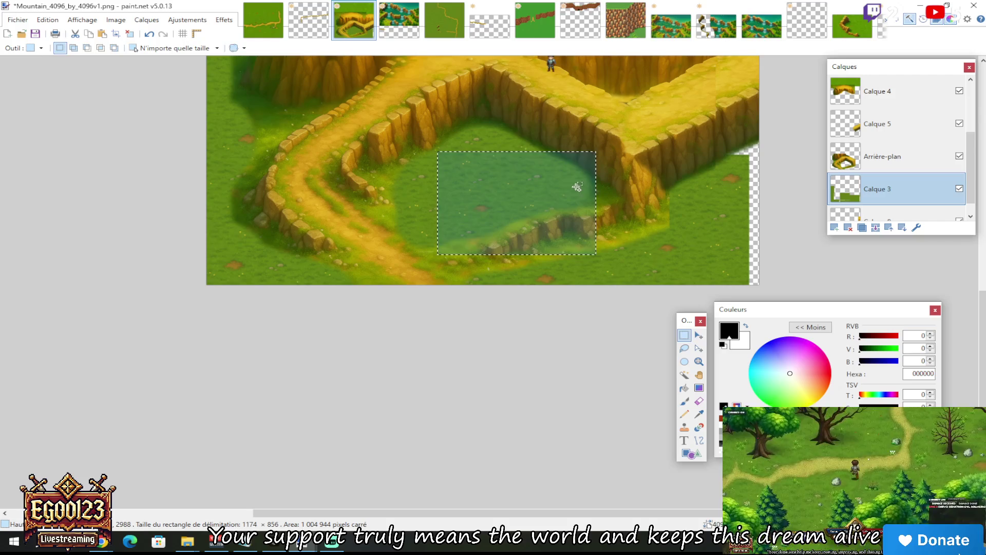
{"action": "key", "text": "m"}
{"action": "mouse_move", "coordinate": [537, 176]}
{"action": "left_mouse_down"}
{"action": "mouse_move", "coordinate": [781, 160]}
{"action": "mouse_move", "coordinate": [781, 172]}
{"action": "mouse_move", "coordinate": [845, 197]}
{"action": "left_mouse_up"}
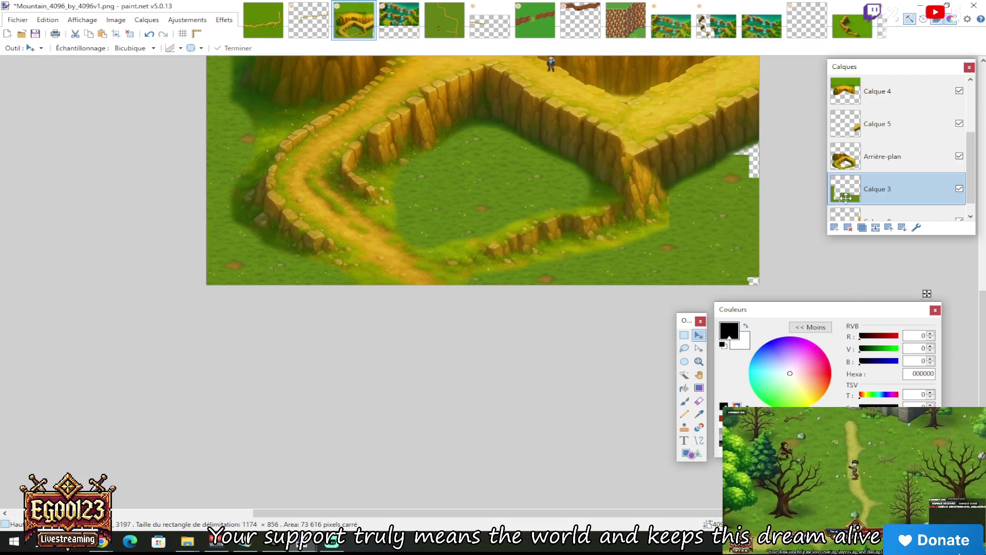
{"action": "key", "text": "ctrl+z"}
Move a grass block from near the lower-right corner right to the image edge, then deselect
{"action": "left_click", "coordinate": [684, 335]}
{"action": "scroll", "coordinate": [729, 228], "scroll_direction": "up", "scroll_amount": 1}
{"action": "left_click_drag", "start_coordinate": [615, 174], "coordinate": [734, 296]}
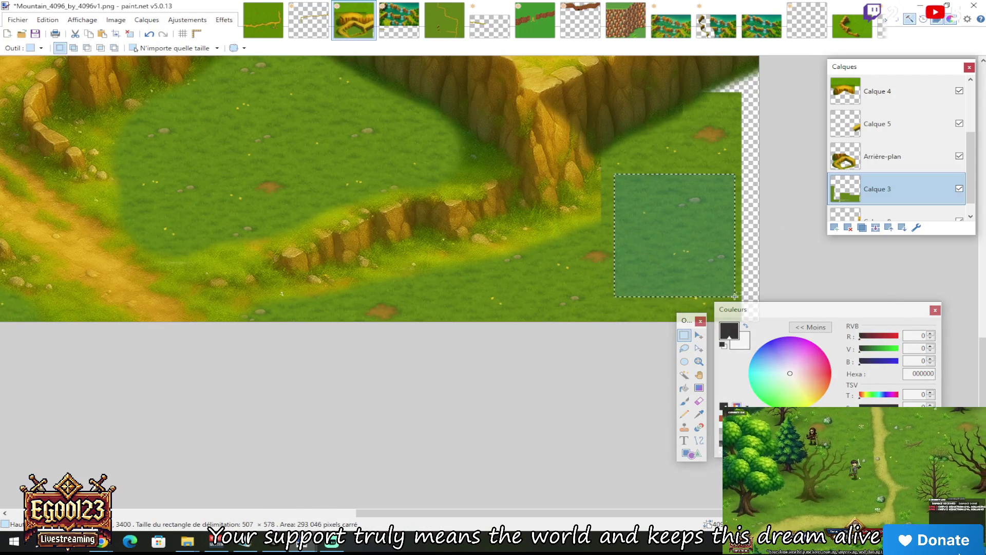
{"action": "key", "text": "m"}
{"action": "mouse_move", "coordinate": [683, 205]}
{"action": "left_mouse_down"}
{"action": "mouse_move", "coordinate": [832, 235]}
{"action": "mouse_move", "coordinate": [806, 242]}
{"action": "left_mouse_up"}
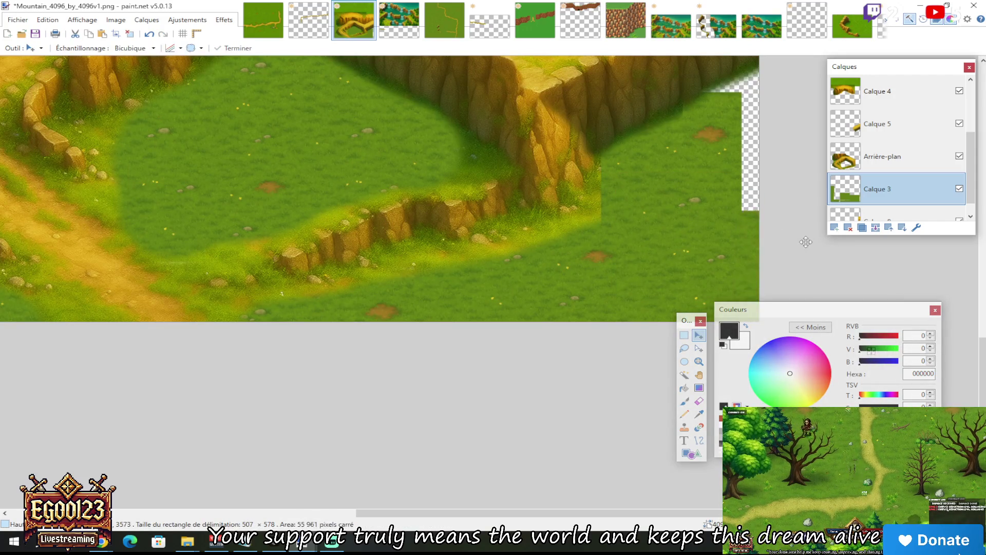
{"action": "scroll", "coordinate": [810, 245], "scroll_direction": "up", "scroll_amount": 1}
{"action": "scroll", "coordinate": [802, 221], "scroll_direction": "down", "scroll_amount": 2}
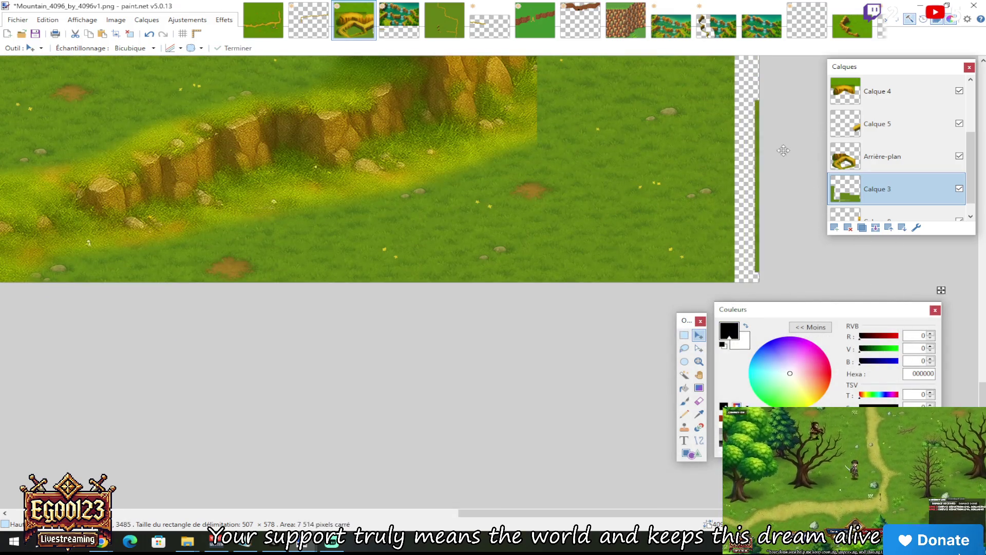
{"action": "scroll", "coordinate": [771, 169], "scroll_direction": "up", "scroll_amount": 3}
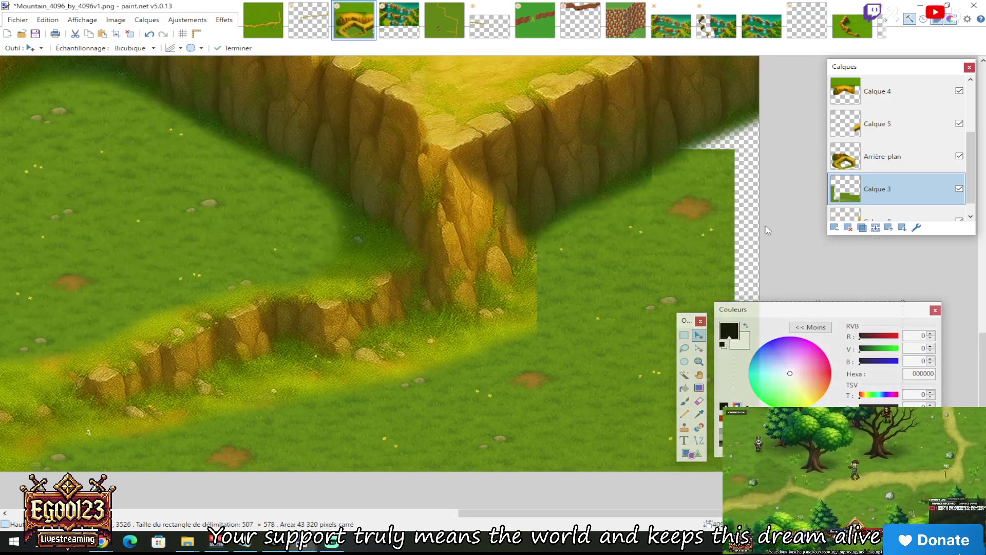
{"action": "left_click_drag", "start_coordinate": [819, 324], "coordinate": [818, 176]}
{"action": "scroll", "coordinate": [792, 162], "scroll_direction": "down", "scroll_amount": 2}
{"action": "scroll", "coordinate": [792, 162], "scroll_direction": "up", "scroll_amount": 2}
{"action": "key", "text": "ctrl+d"}
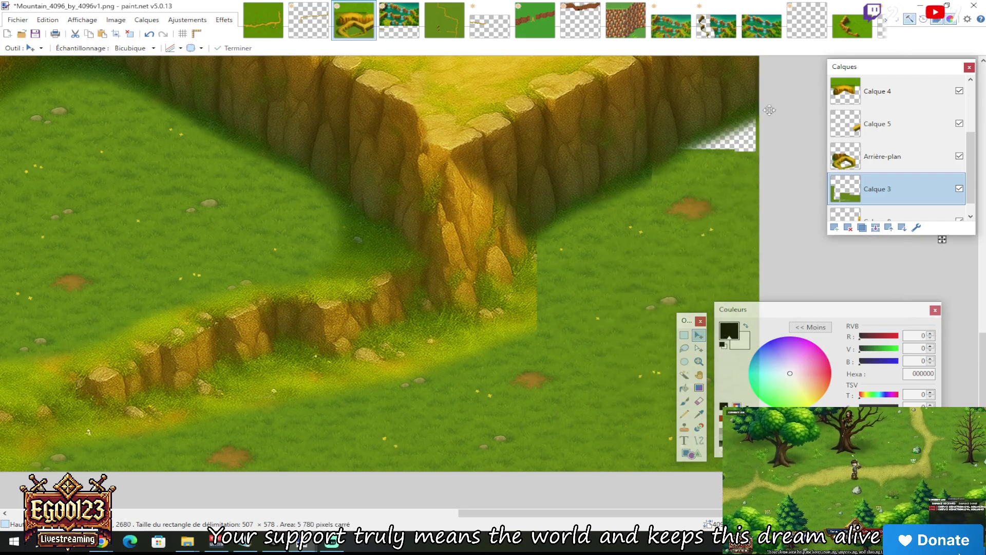
Shift the grass left to fill the gap along the right edge
{"action": "left_click_drag", "start_coordinate": [774, 110], "coordinate": [739, 107]}
{"action": "scroll", "coordinate": [708, 97], "scroll_direction": "down", "scroll_amount": 5}
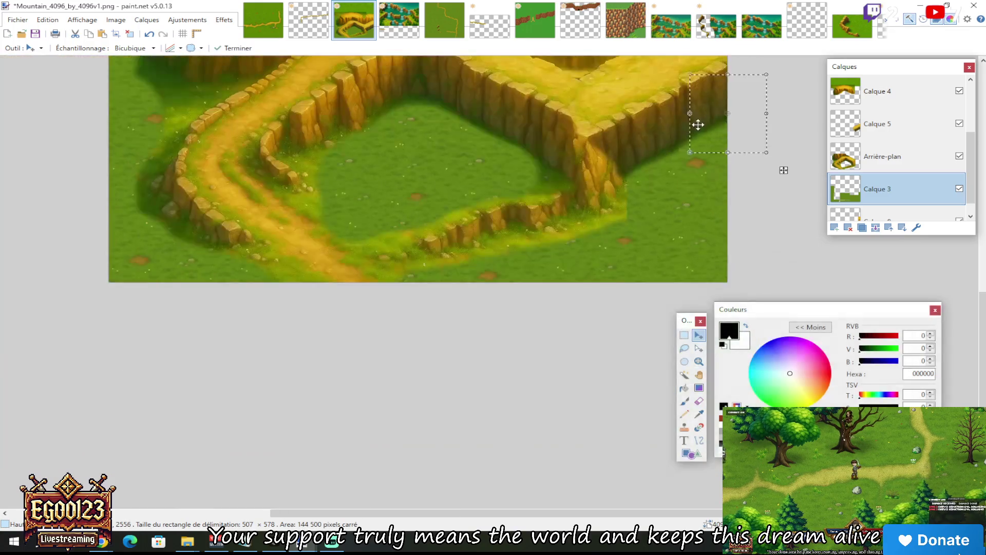
{"action": "scroll", "coordinate": [529, 191], "scroll_direction": "up", "scroll_amount": 1}
{"action": "scroll", "coordinate": [565, 204], "scroll_direction": "up", "scroll_amount": 3}
{"action": "scroll", "coordinate": [565, 204], "scroll_direction": "down", "scroll_amount": 5}
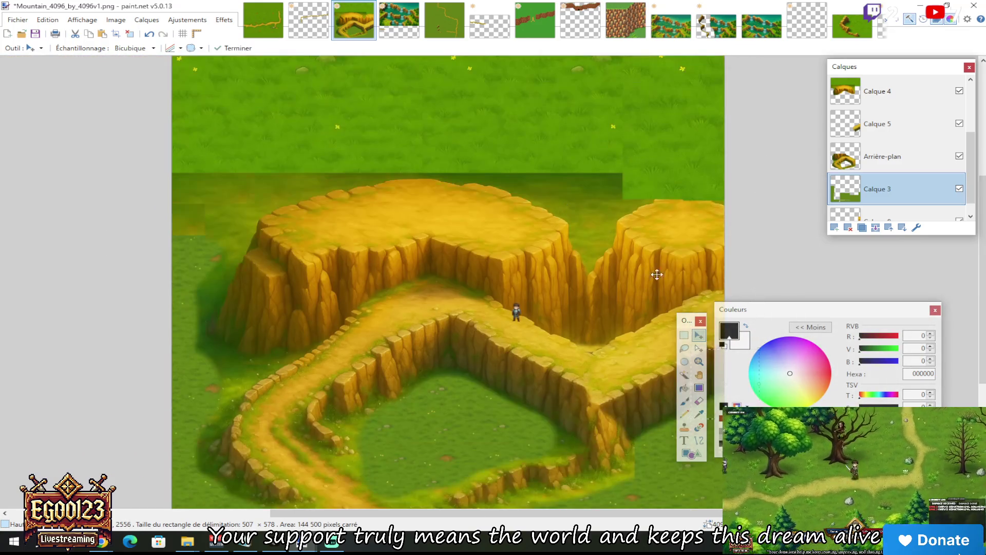
Select a large rectangular area across the cliff top
{"action": "left_click", "coordinate": [683, 335]}
{"action": "scroll", "coordinate": [575, 235], "scroll_direction": "up", "scroll_amount": 3}
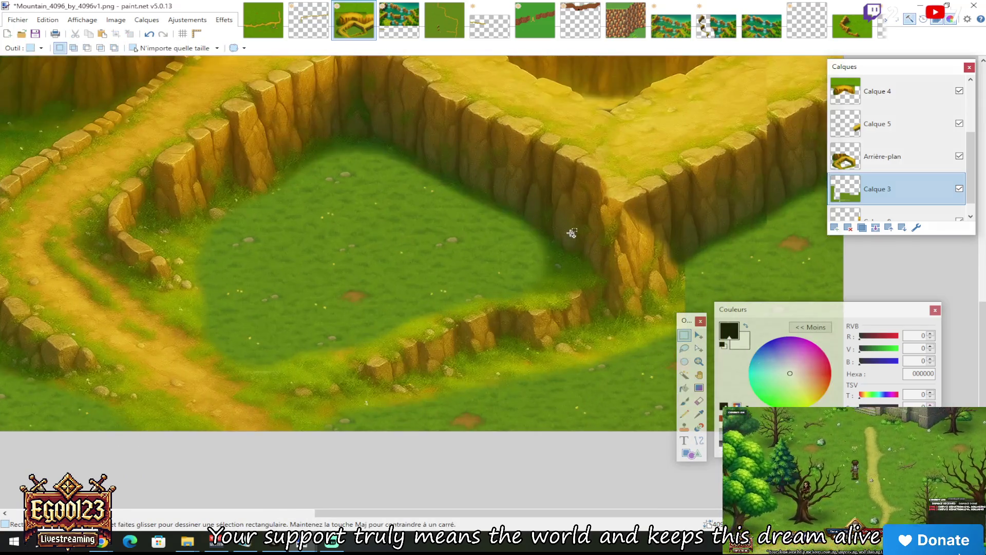
{"action": "scroll", "coordinate": [569, 235], "scroll_direction": "down", "scroll_amount": 3}
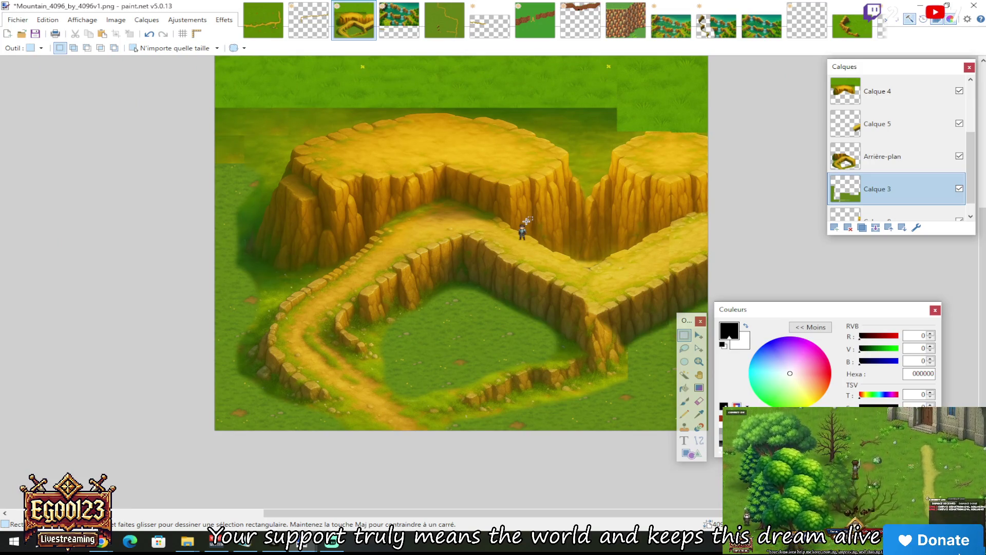
{"action": "scroll", "coordinate": [532, 235], "scroll_direction": "up", "scroll_amount": 1}
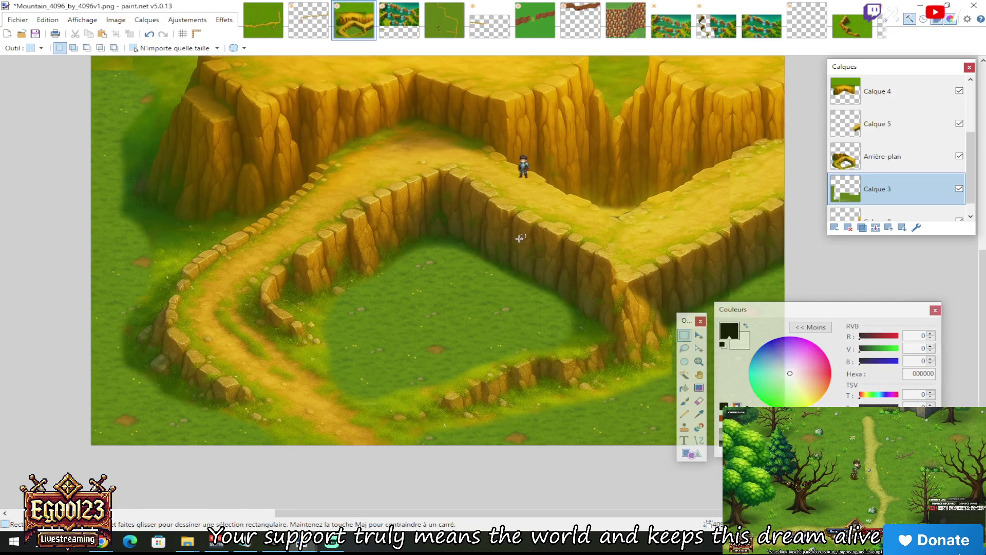
{"action": "scroll", "coordinate": [521, 237], "scroll_direction": "up", "scroll_amount": 3}
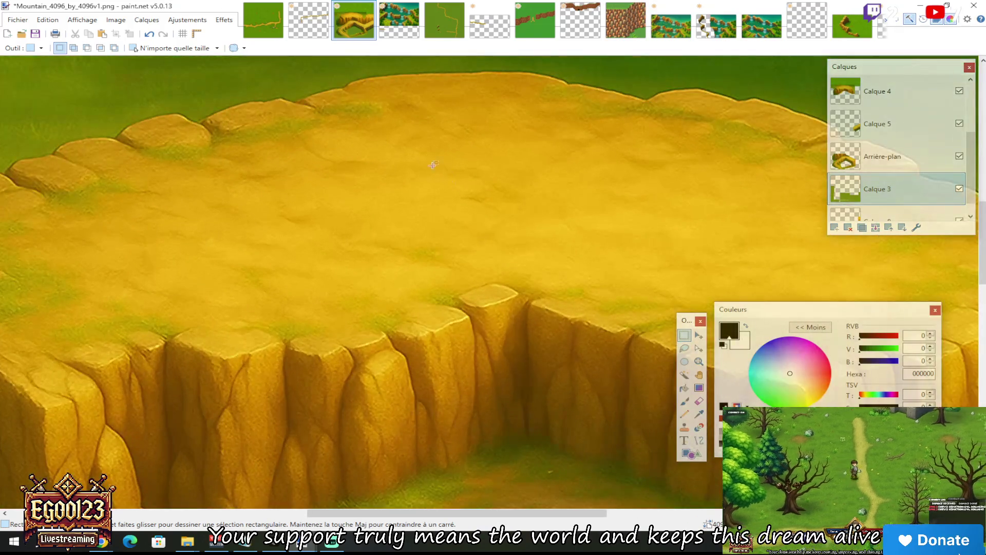
{"action": "left_click_drag", "start_coordinate": [398, 125], "coordinate": [739, 236]}
{"action": "left_click_drag", "start_coordinate": [424, 93], "coordinate": [838, 275]}
{"action": "scroll", "coordinate": [617, 226], "scroll_direction": "down", "scroll_amount": 4}
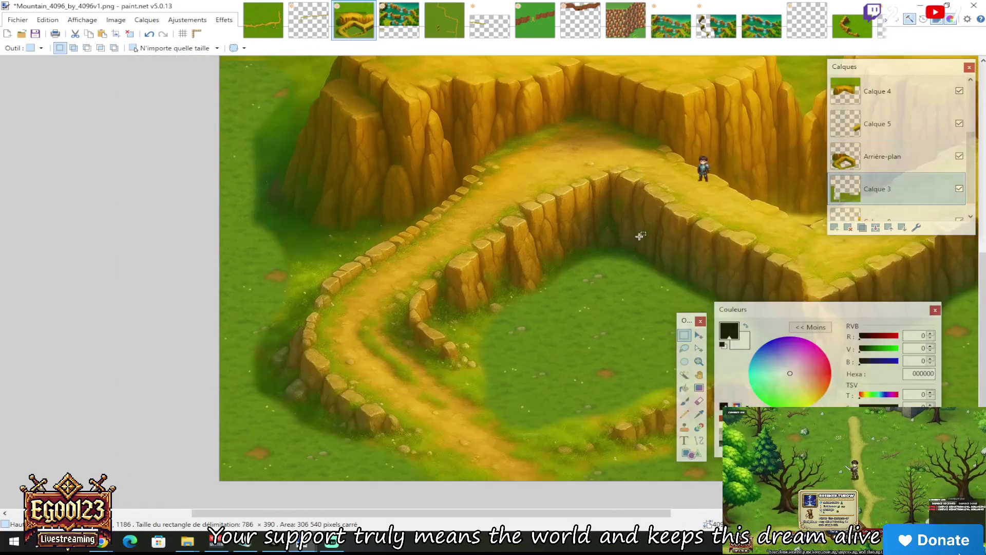
{"action": "left_click", "coordinate": [18, 19]}
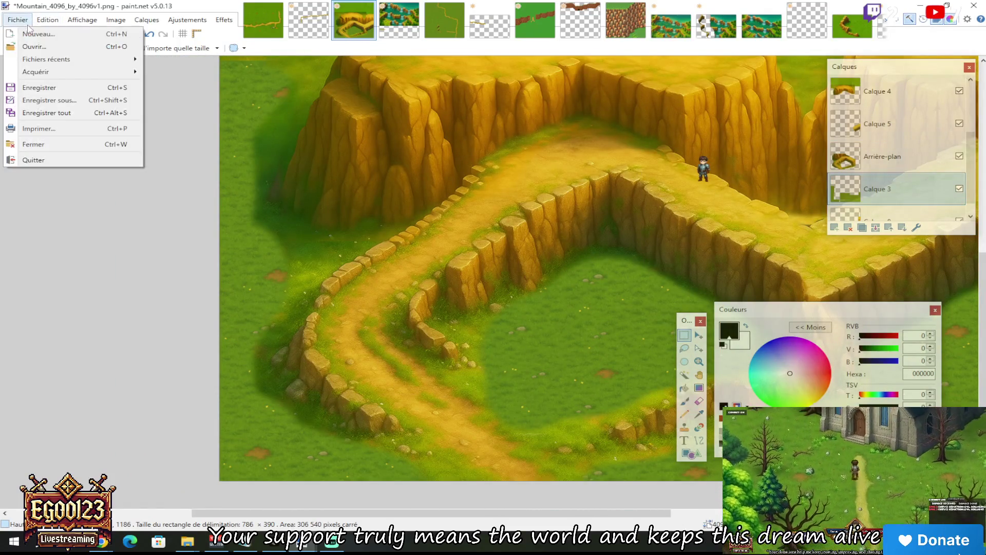
Save the layered image under the new name Mountain_4096_by_4096v2
{"action": "left_click", "coordinate": [30, 100]}
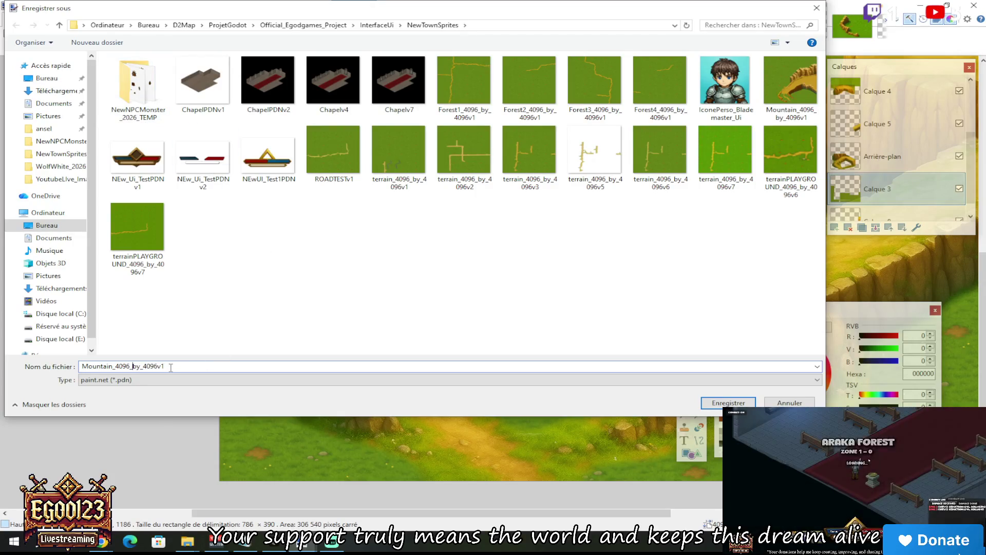
{"action": "key", "text": "BackSpace"}
{"action": "type", "text": "2"}
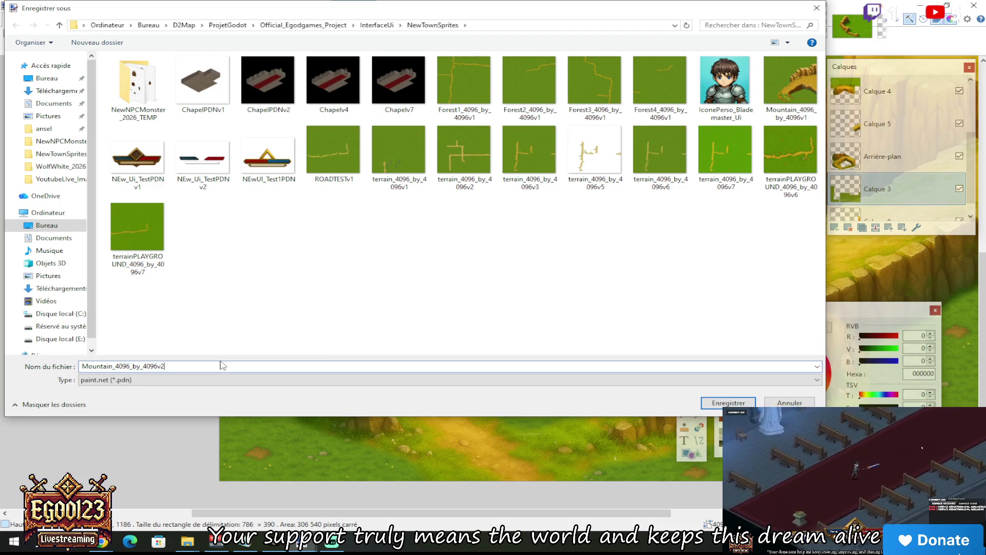
{"action": "key", "text": "Return"}
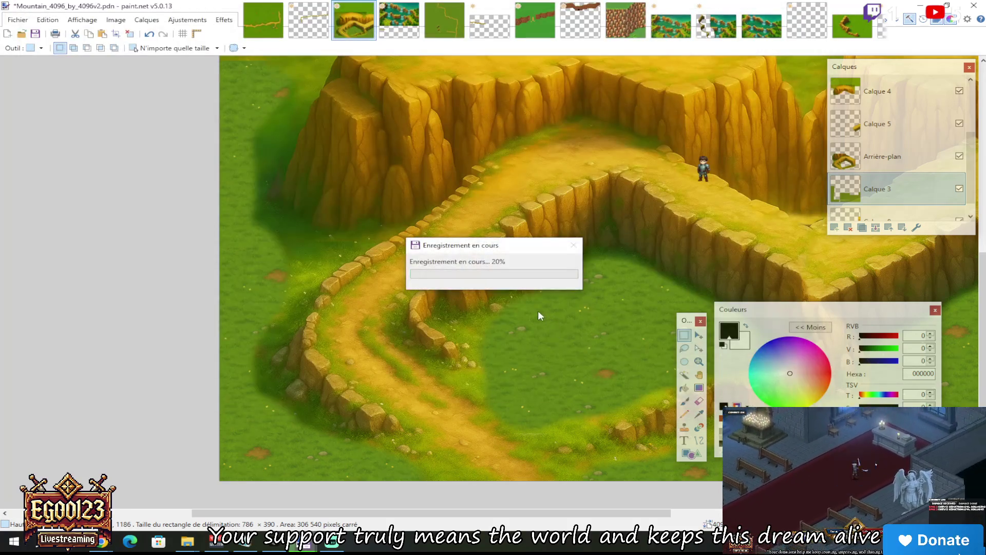
Save a flattened PNG copy, Mountain_4096_by_4096v2.png, into NewTownSprites
{"action": "left_click", "coordinate": [18, 19]}
{"action": "left_click", "coordinate": [37, 103]}
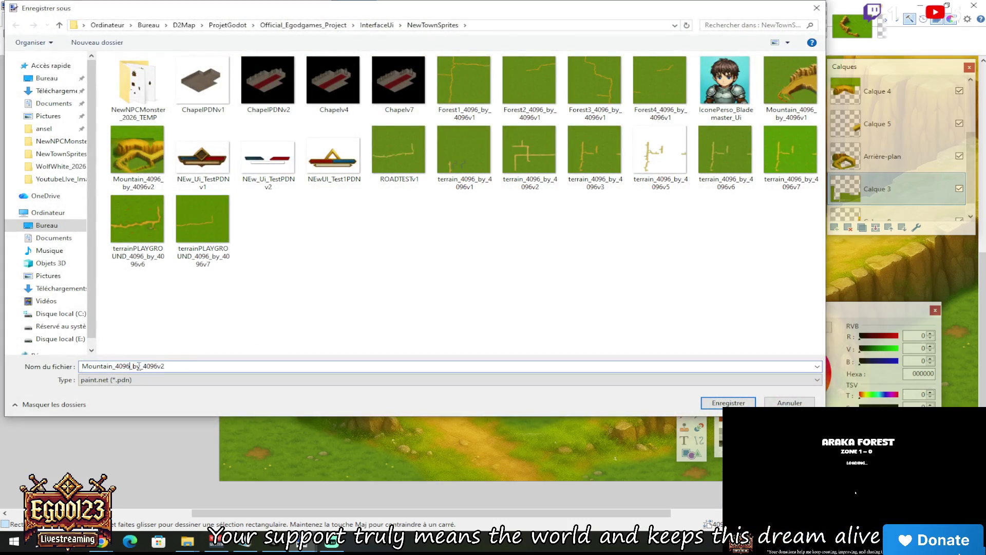
{"action": "left_click", "coordinate": [149, 381]}
{"action": "left_click", "coordinate": [387, 392]}
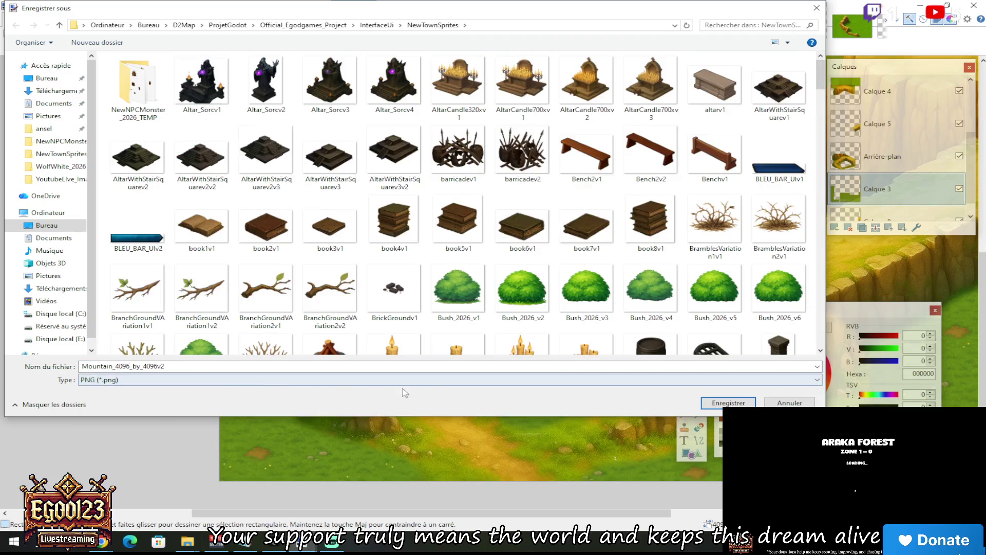
{"action": "left_click", "coordinate": [716, 404]}
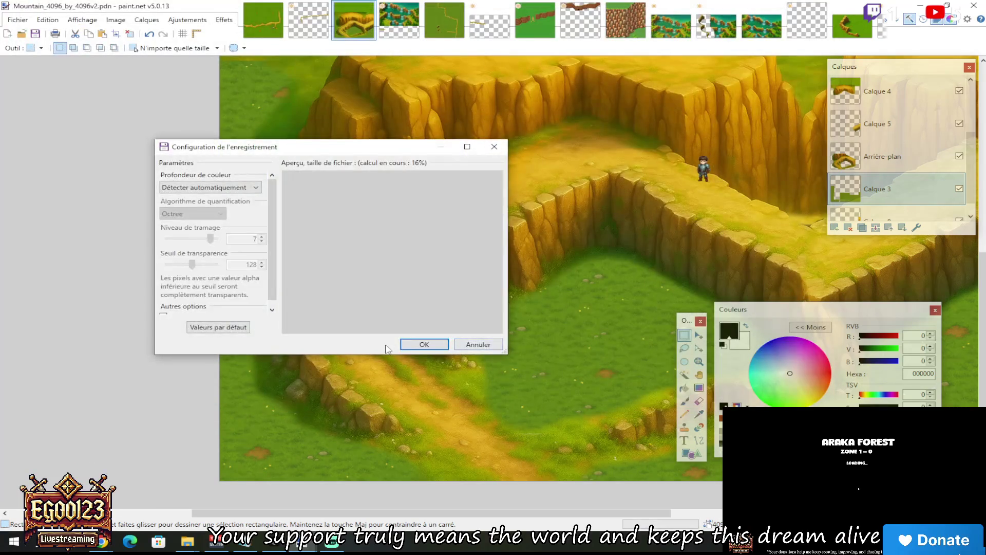
{"action": "left_click", "coordinate": [424, 345]}
{"action": "left_click", "coordinate": [461, 292]}
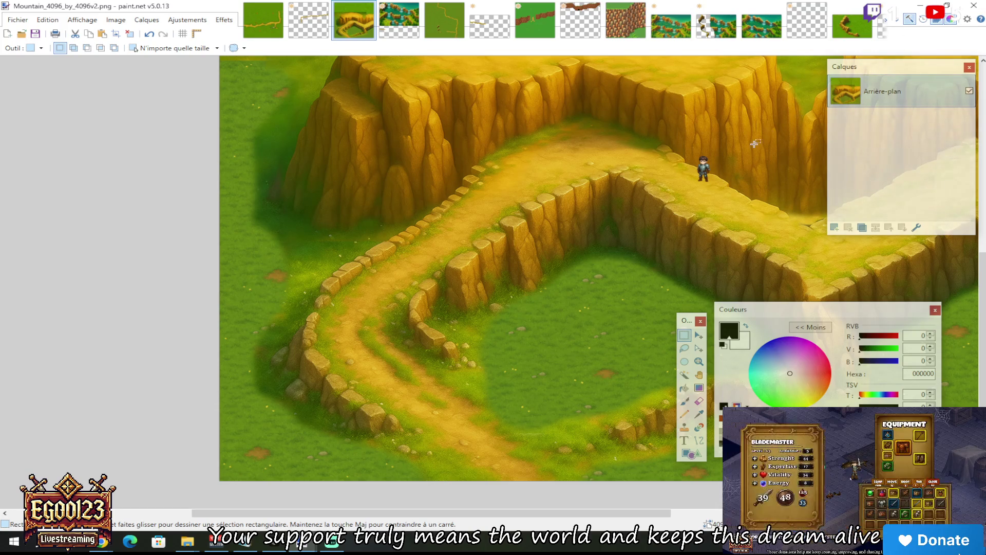
Try selecting small patches of the cliff face, then undo the accidental erase
{"action": "scroll", "coordinate": [758, 146], "scroll_direction": "up", "scroll_amount": 3}
{"action": "scroll", "coordinate": [739, 213], "scroll_direction": "up", "scroll_amount": 2}
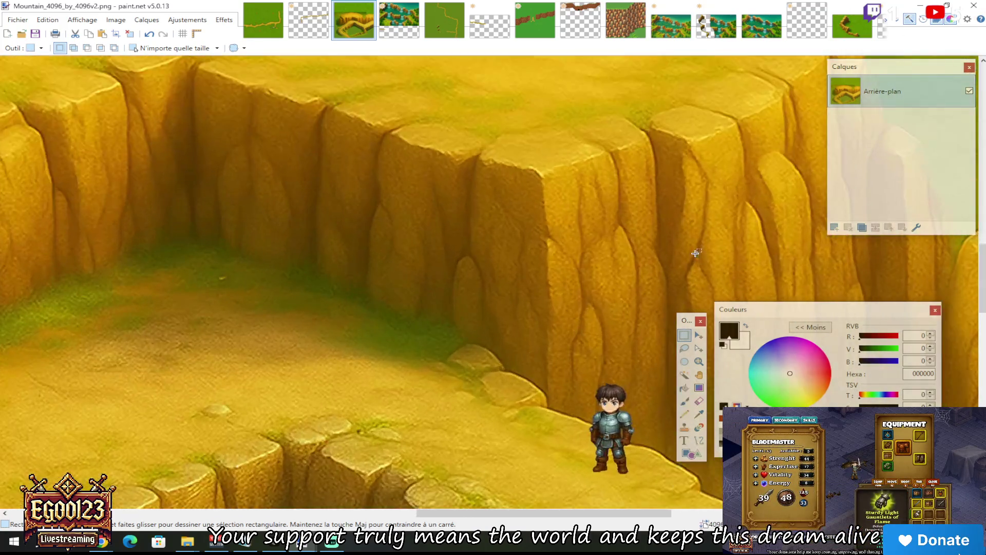
{"action": "left_click_drag", "start_coordinate": [683, 229], "coordinate": [749, 260]}
{"action": "left_click", "coordinate": [722, 227]}
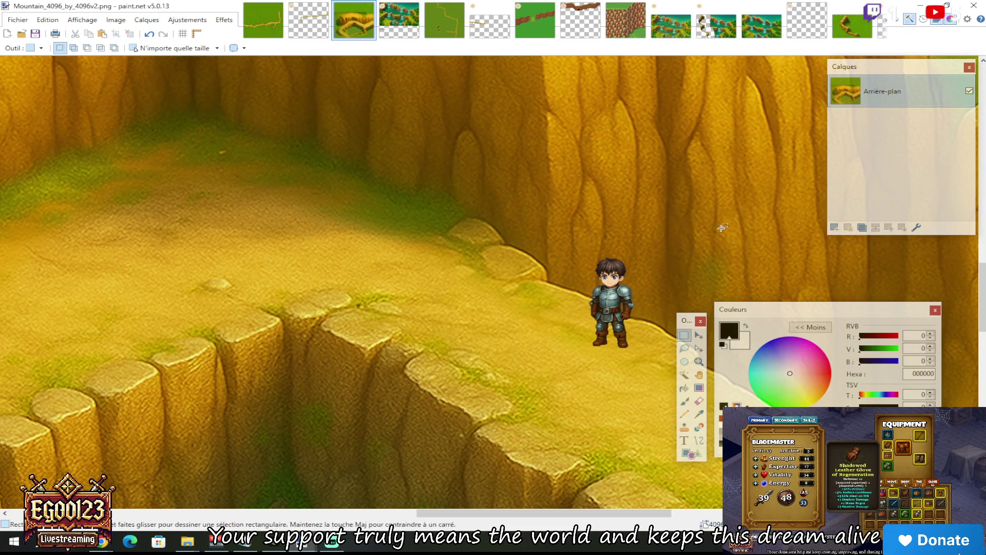
{"action": "left_click_drag", "start_coordinate": [665, 209], "coordinate": [749, 264]}
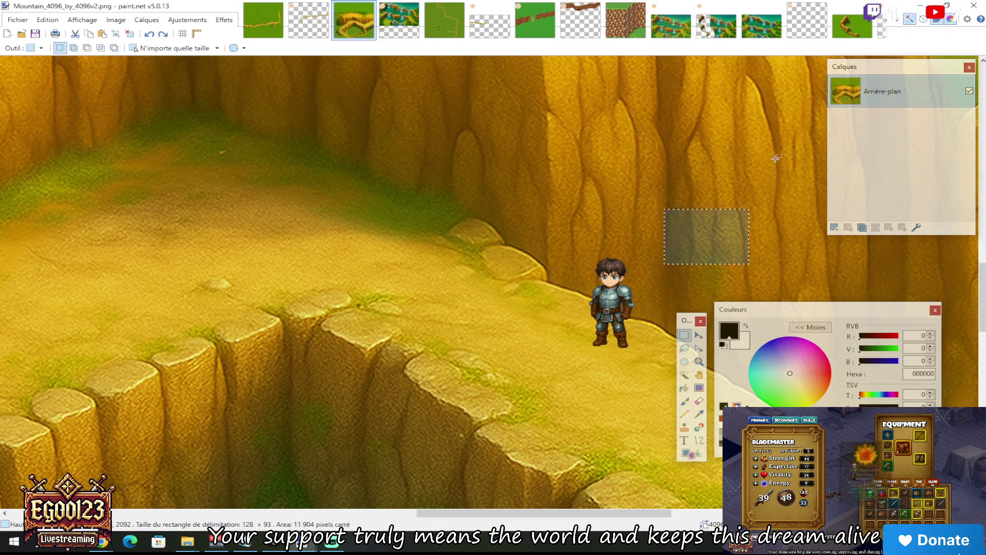
{"action": "left_click", "coordinate": [732, 141]}
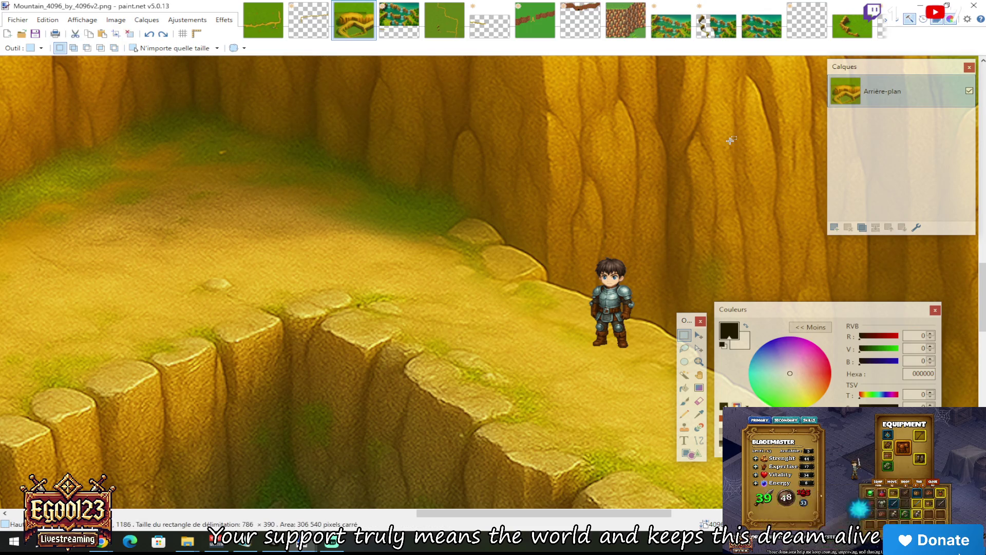
{"action": "scroll", "coordinate": [745, 144], "scroll_direction": "down", "scroll_amount": 5}
{"action": "key", "text": "Delete"}
{"action": "key", "text": "ctrl+z"}
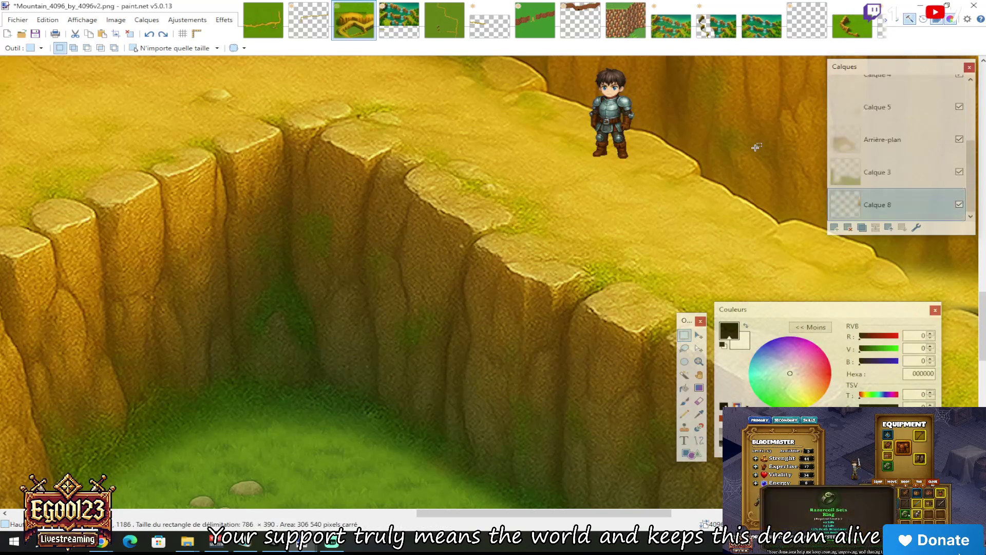
Hide the character's Calque 2 layer and zoom out to view the whole plateau
{"action": "left_click", "coordinate": [960, 93]}
{"action": "left_click", "coordinate": [960, 91]}
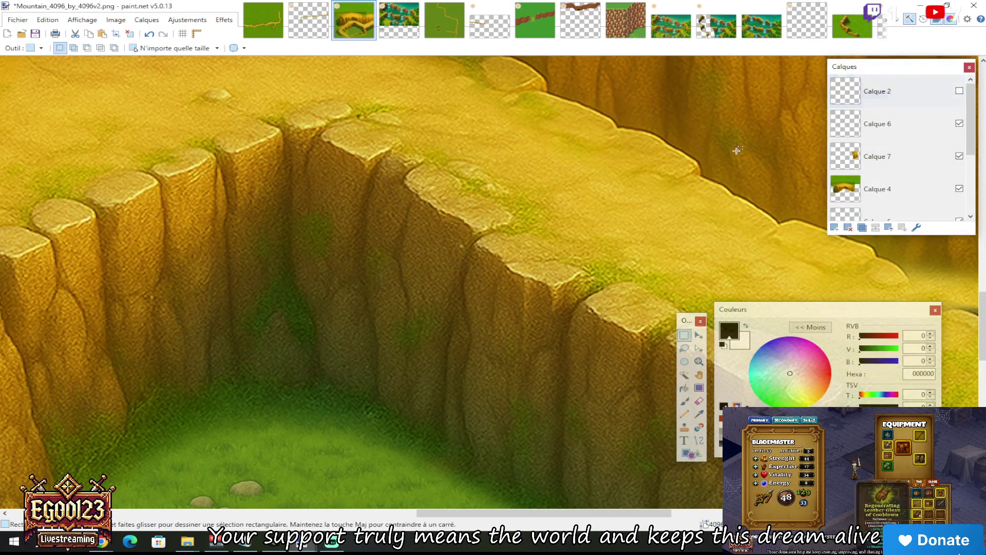
{"action": "key", "text": "ctrl+minus"}
{"action": "key", "text": "ctrl+minus"}
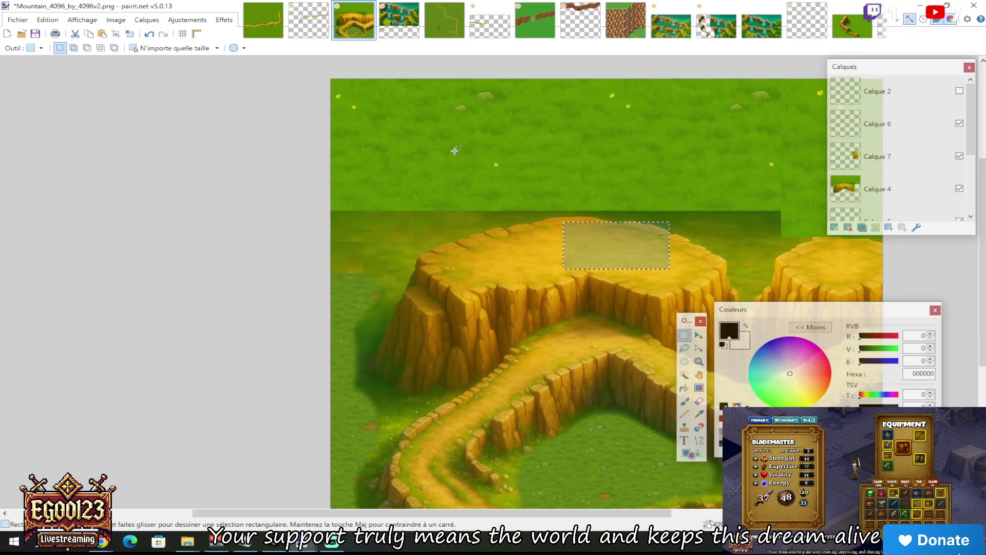
{"action": "scroll", "coordinate": [682, 197], "scroll_direction": "down", "scroll_amount": 3}
{"action": "scroll", "coordinate": [682, 197], "scroll_direction": "up", "scroll_amount": 3}
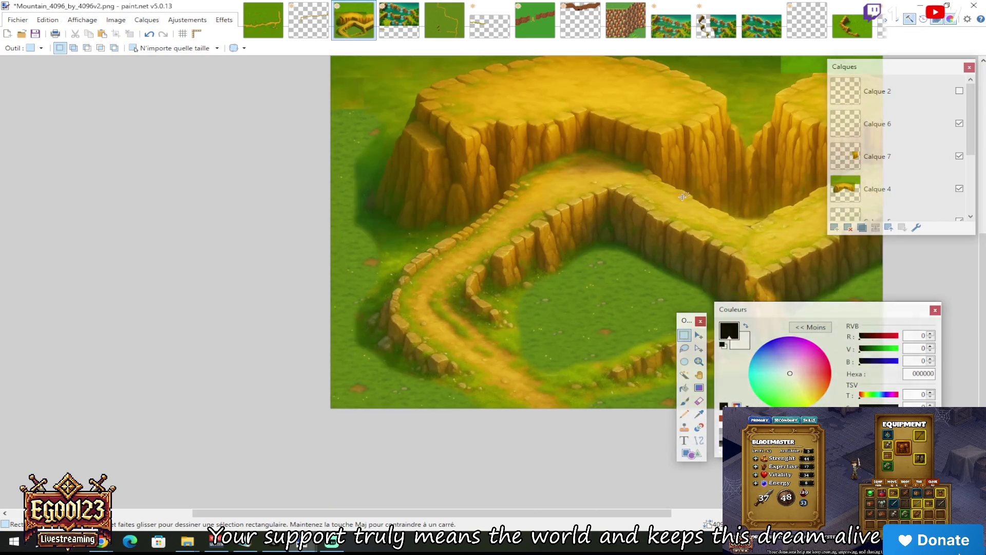
{"action": "left_click", "coordinate": [5, 21]}
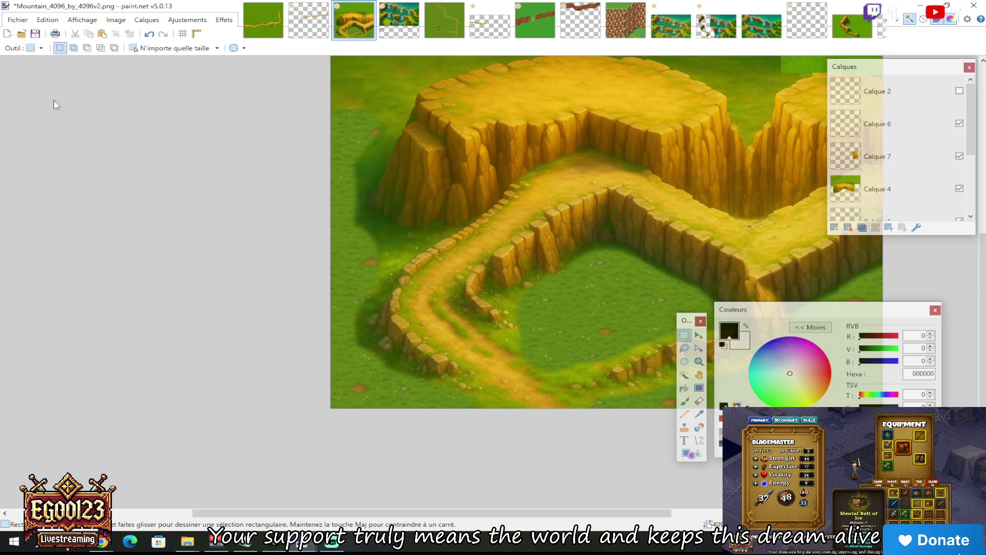
Overwrite Mountain_4096_by_4096v2.png with a flattened PNG without the character, then minimize Paint.NET
{"action": "left_click", "coordinate": [53, 100]}
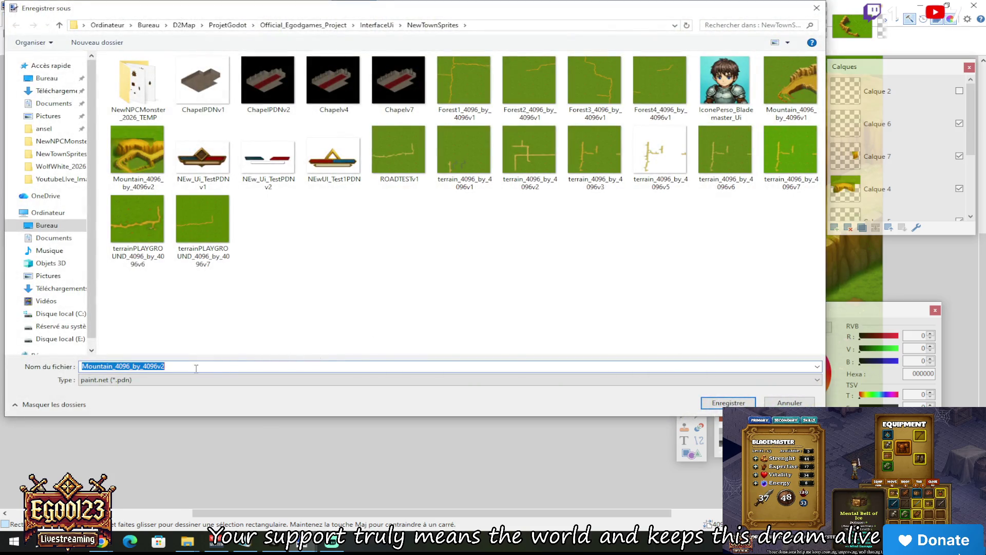
{"action": "left_click", "coordinate": [267, 379]}
{"action": "left_click", "coordinate": [329, 443]}
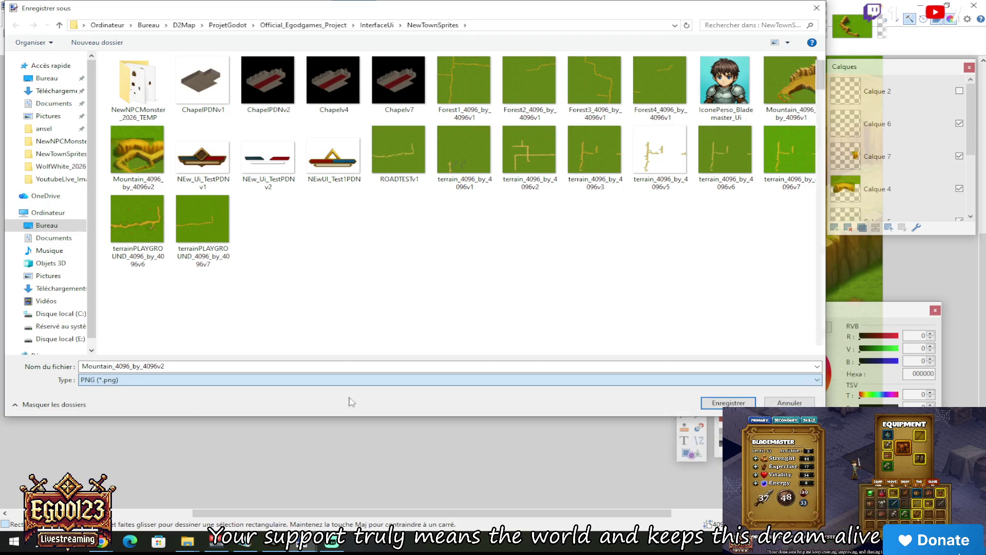
{"action": "key", "text": "Return"}
{"action": "left_click", "coordinate": [525, 273]}
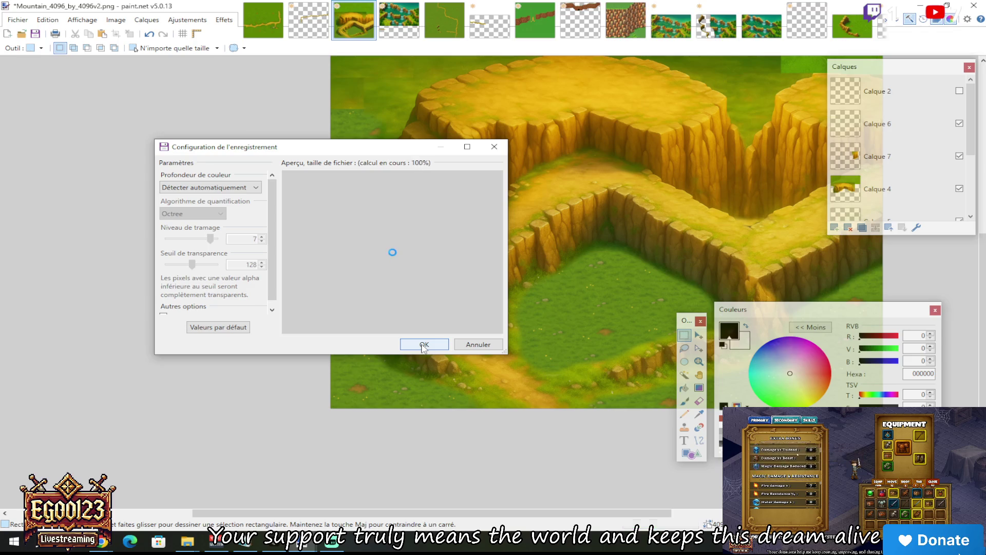
{"action": "left_click", "coordinate": [424, 344]}
{"action": "left_click", "coordinate": [453, 288]}
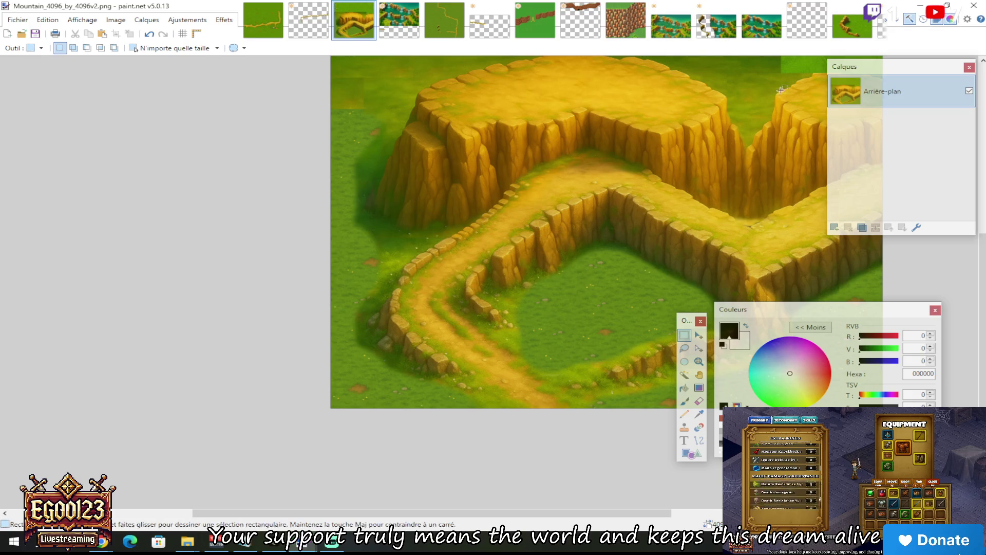
{"action": "left_click", "coordinate": [921, 6]}
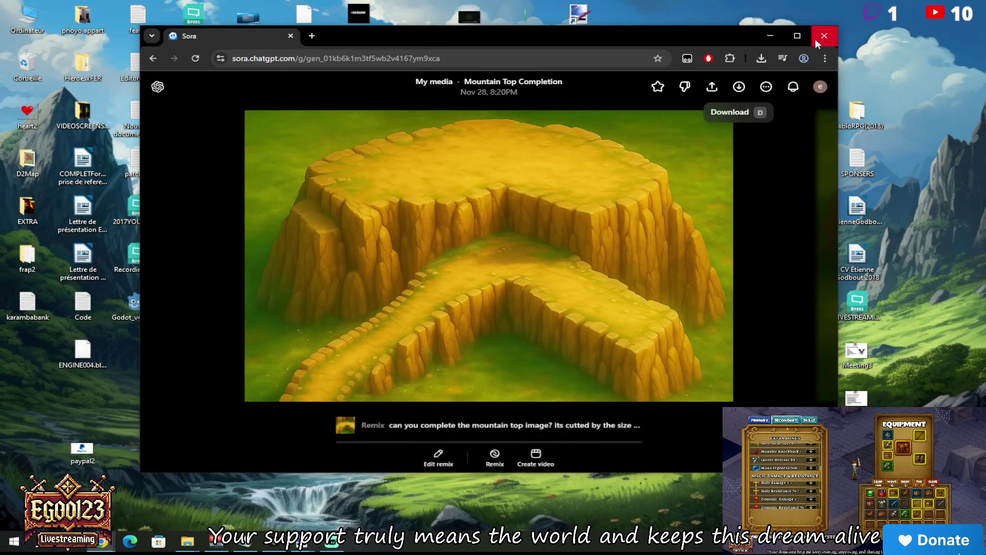
Close the Chrome window showing Sora's Mountain Top Completion image
{"action": "left_click", "coordinate": [772, 36]}
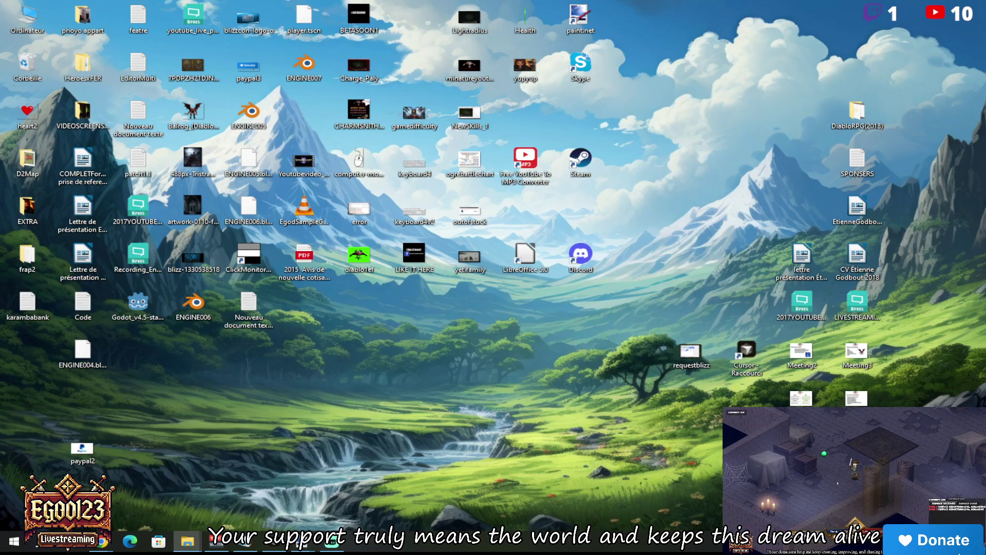
In File Explorer, go to the Godot_SpriteEngine project's Tile Maps > Sprites folder
{"action": "key", "text": "alt+Tab"}
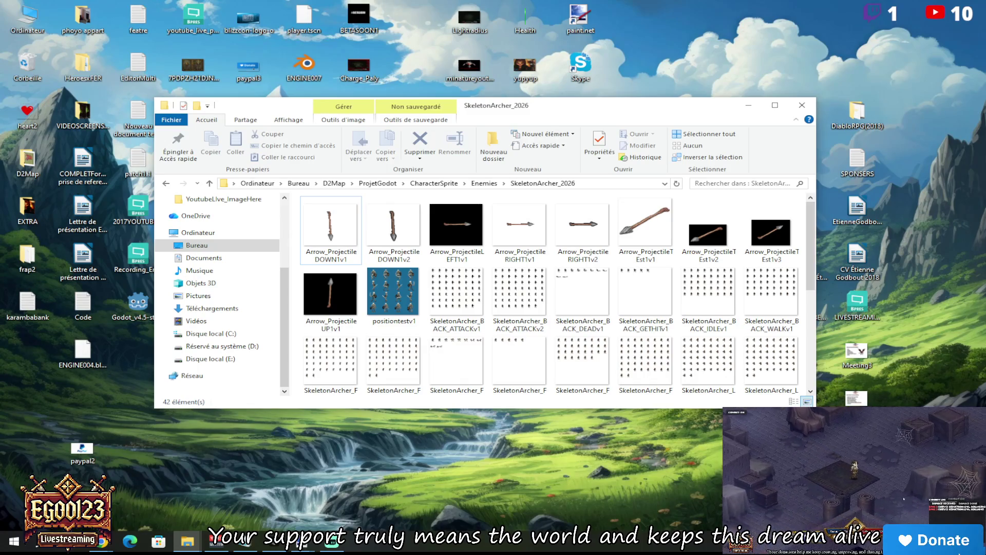
{"action": "key", "text": "alt+Tab"}
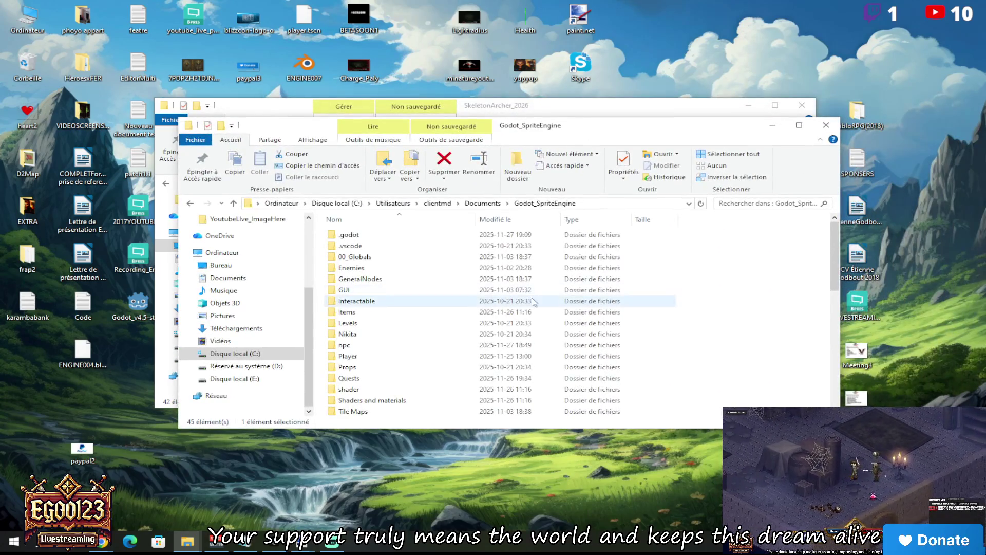
{"action": "scroll", "coordinate": [388, 308], "scroll_direction": "down", "scroll_amount": 1}
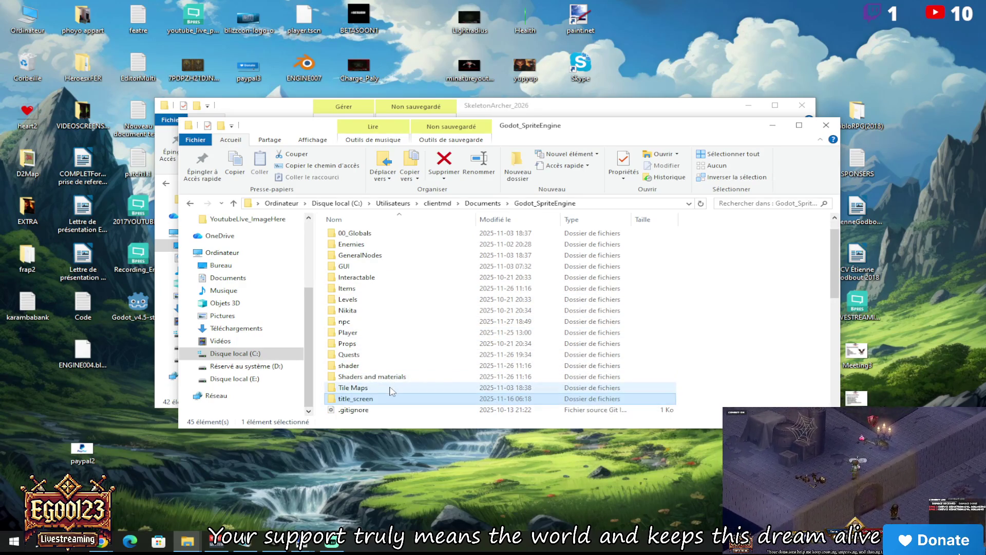
{"action": "double_click", "coordinate": [391, 391]}
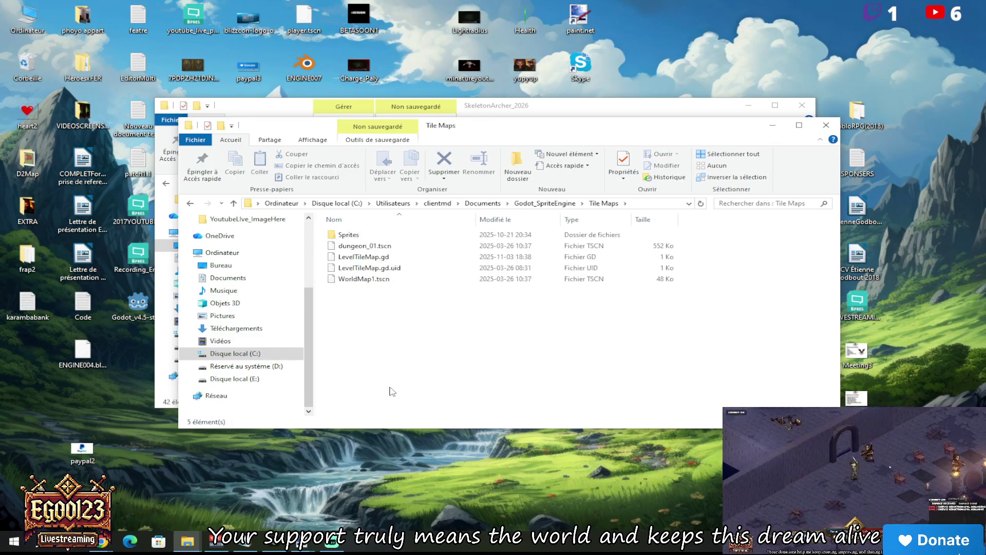
{"action": "double_click", "coordinate": [397, 239]}
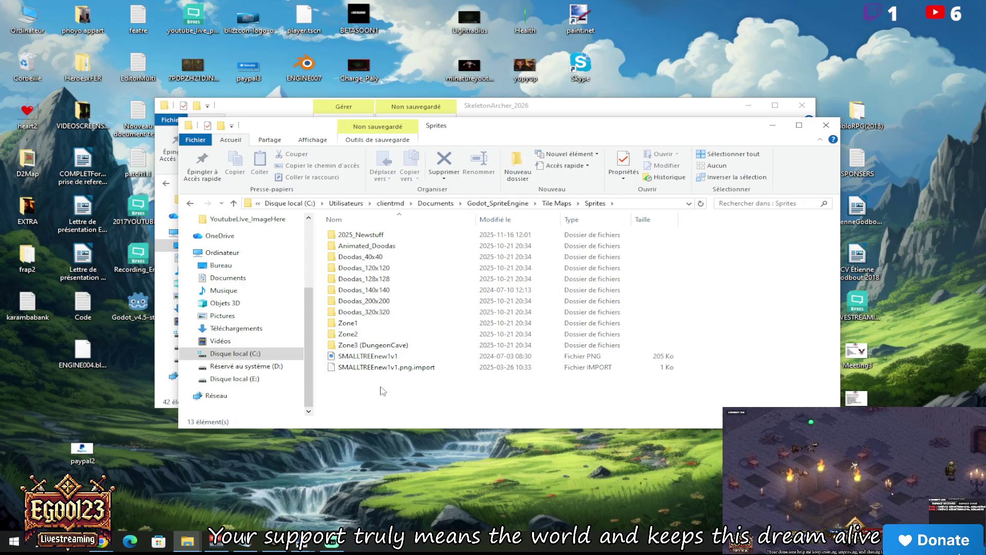
Create a new folder named Zone4_Mountain inside Sprites
{"action": "right_click", "coordinate": [382, 384]}
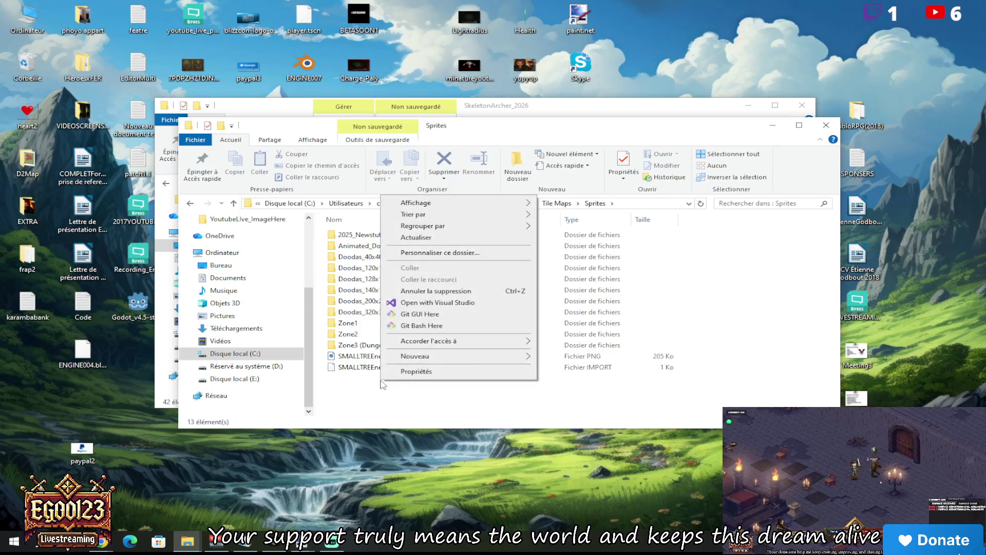
{"action": "mouse_move", "coordinate": [438, 356]}
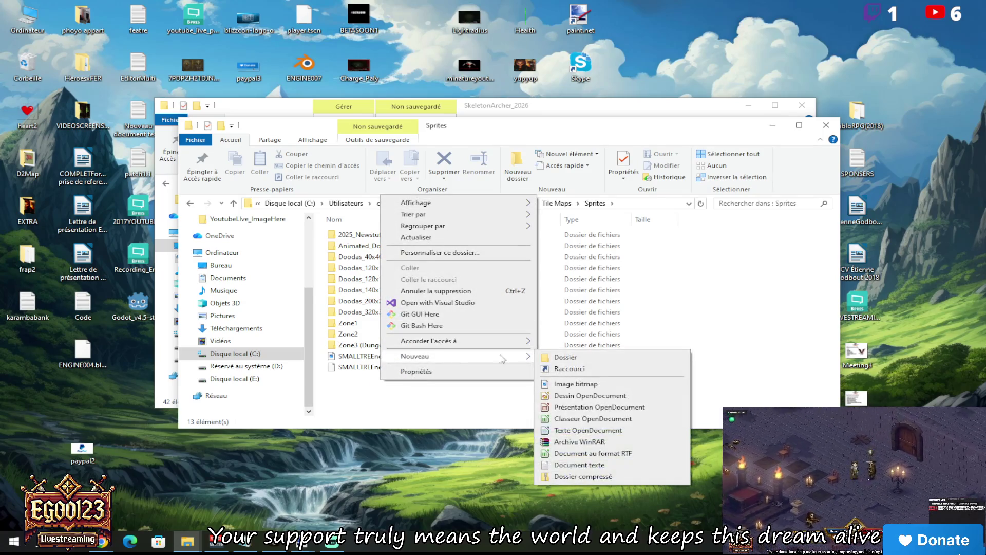
{"action": "left_click", "coordinate": [567, 356]}
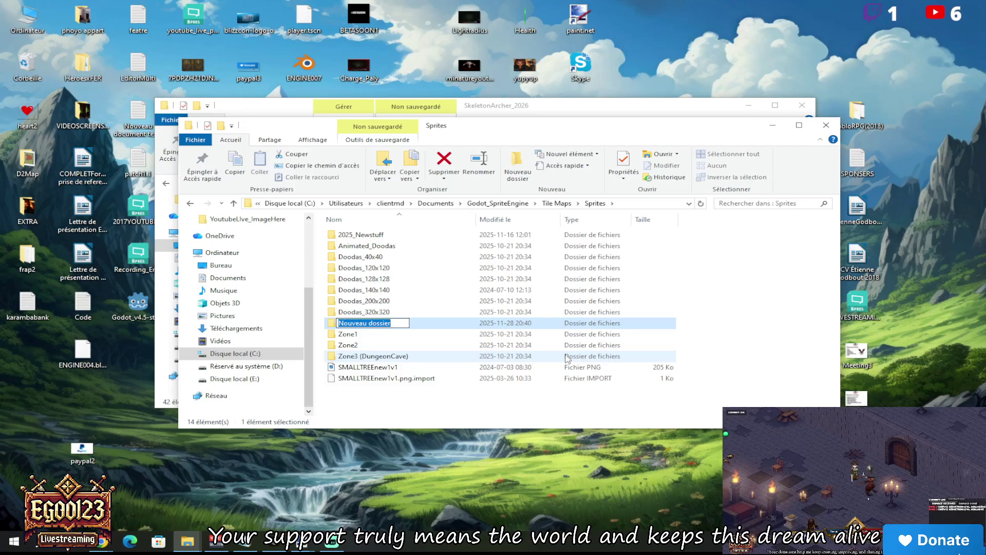
{"action": "key", "text": "BackSpace"}
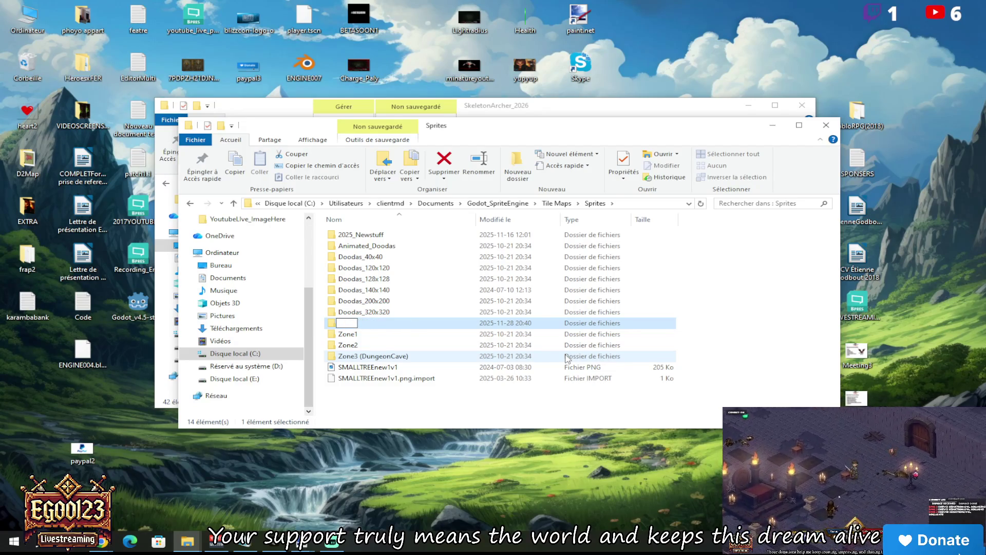
{"action": "type", "text": "Zone3"}
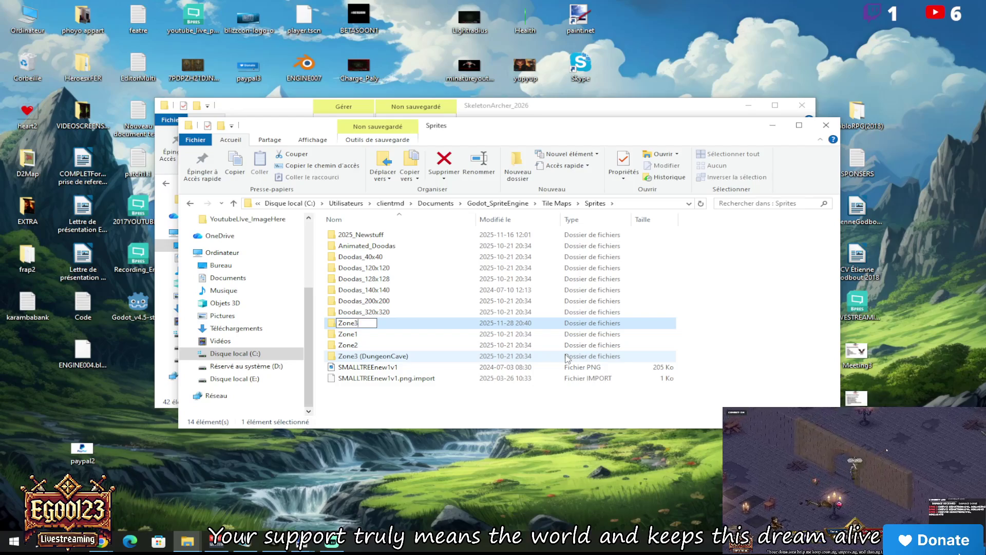
{"action": "key", "text": "BackSpace"}
{"action": "type", "text": "4_M"}
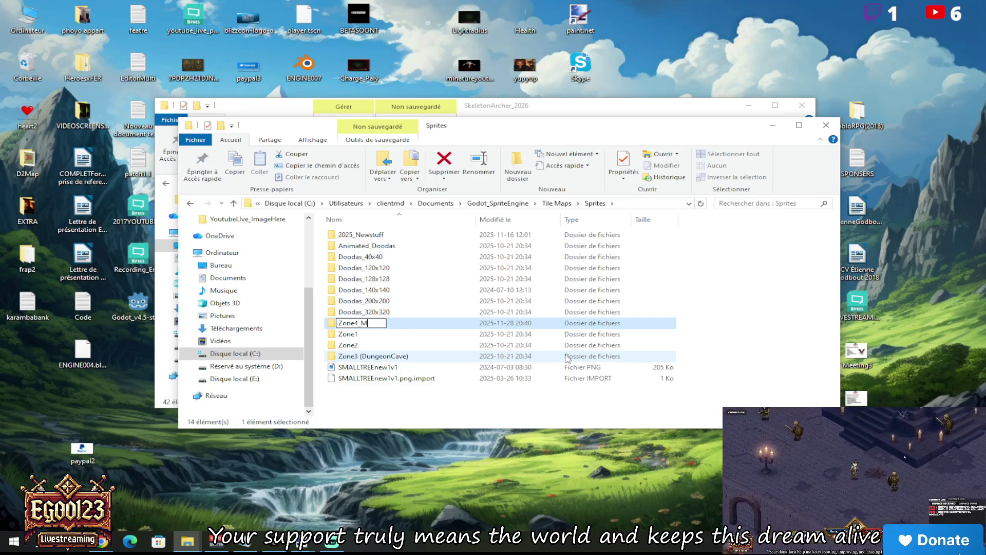
{"action": "type", "text": "ountain"}
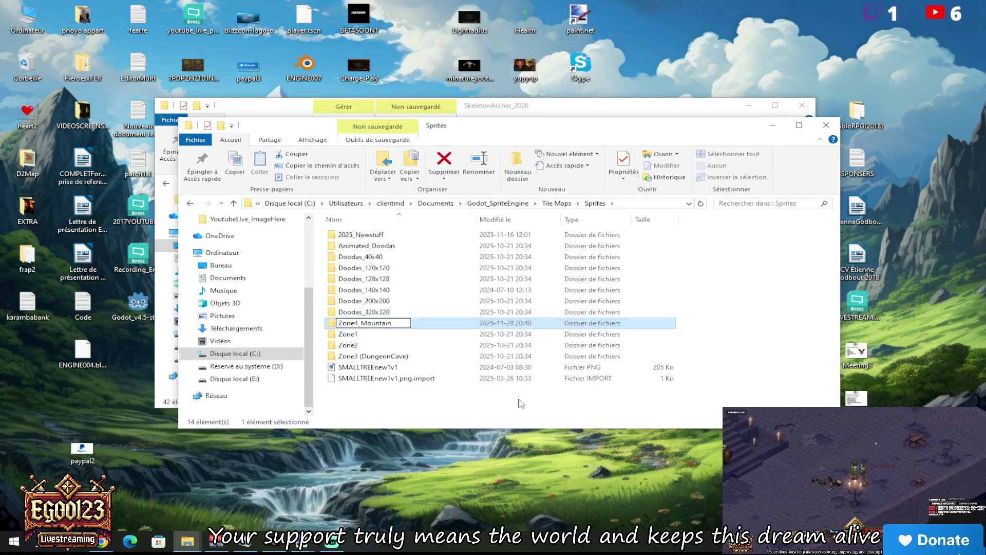
{"action": "key", "text": "Return"}
Open Zone4_Mountain and paste the Mountain_4096_by_4096v2 file into it
{"action": "key", "text": "shift+F10"}
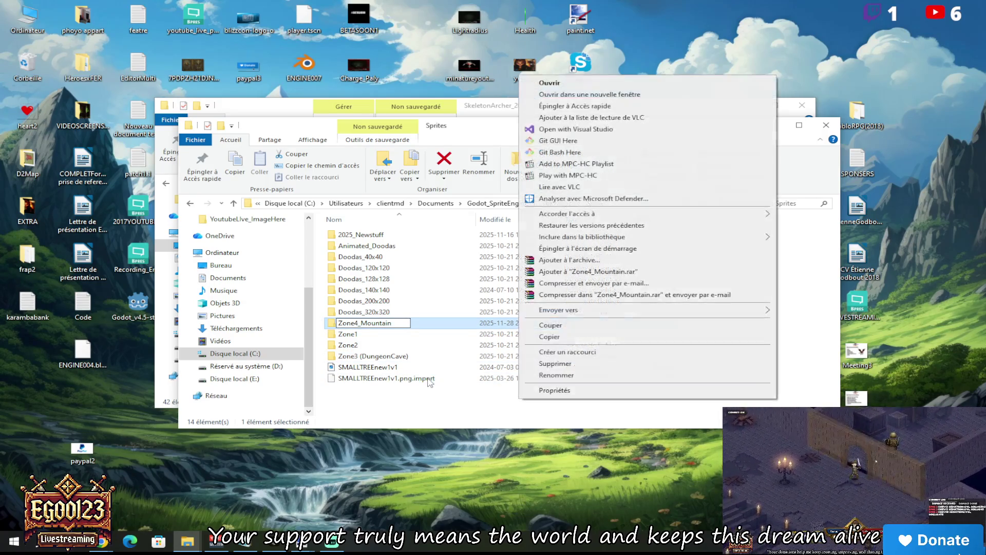
{"action": "left_click", "coordinate": [419, 401]}
{"action": "double_click", "coordinate": [365, 356]}
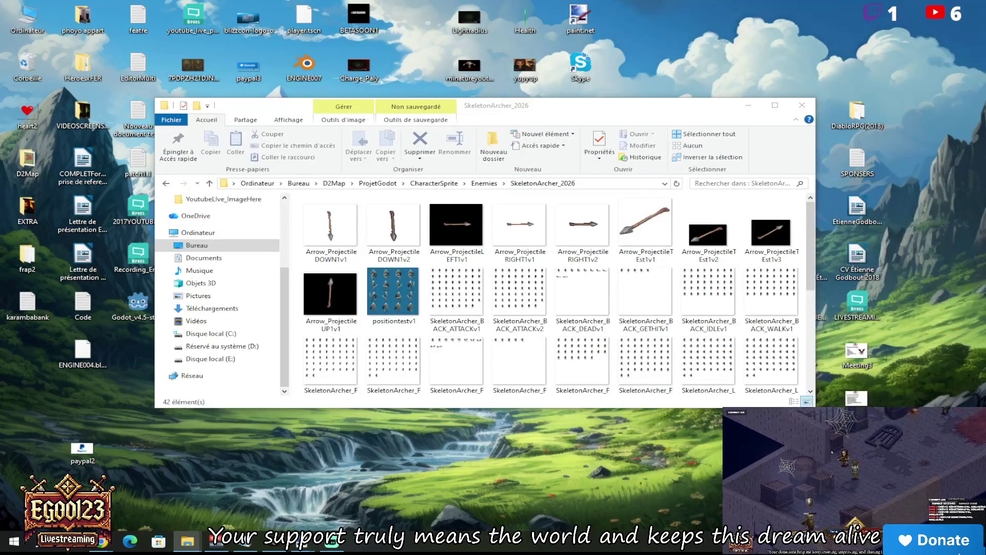
{"action": "mouse_move", "coordinate": [537, 128]}
{"action": "left_mouse_down"}
{"action": "mouse_move", "coordinate": [526, 107]}
{"action": "mouse_move", "coordinate": [527, 152]}
{"action": "left_mouse_up"}
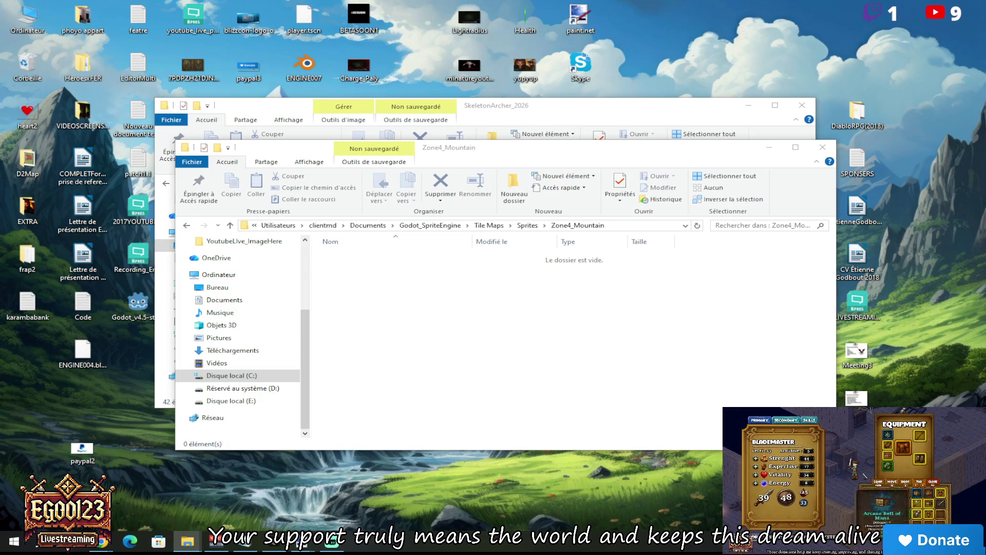
{"action": "left_click", "coordinate": [549, 294]}
{"action": "key", "text": "ctrl+v"}
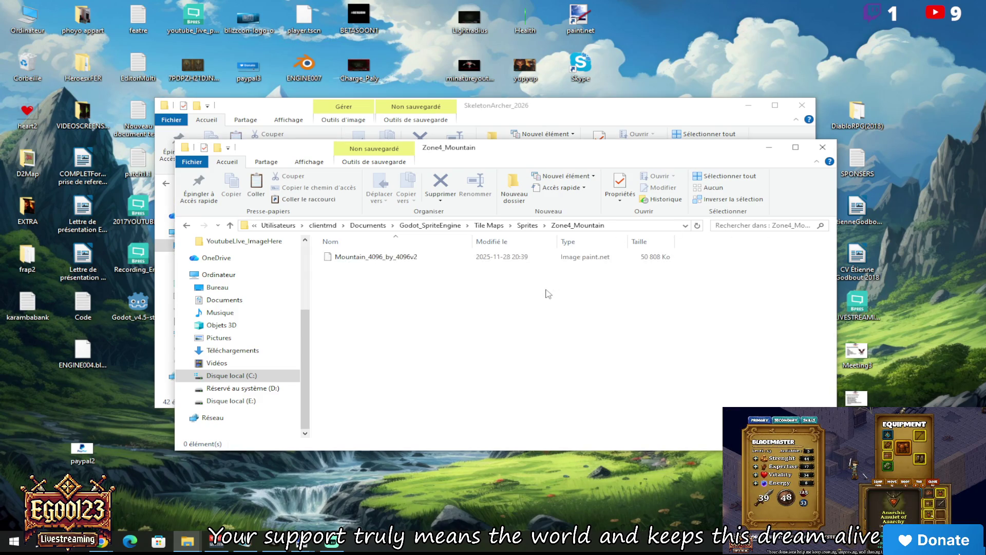
{"action": "left_click", "coordinate": [577, 117]}
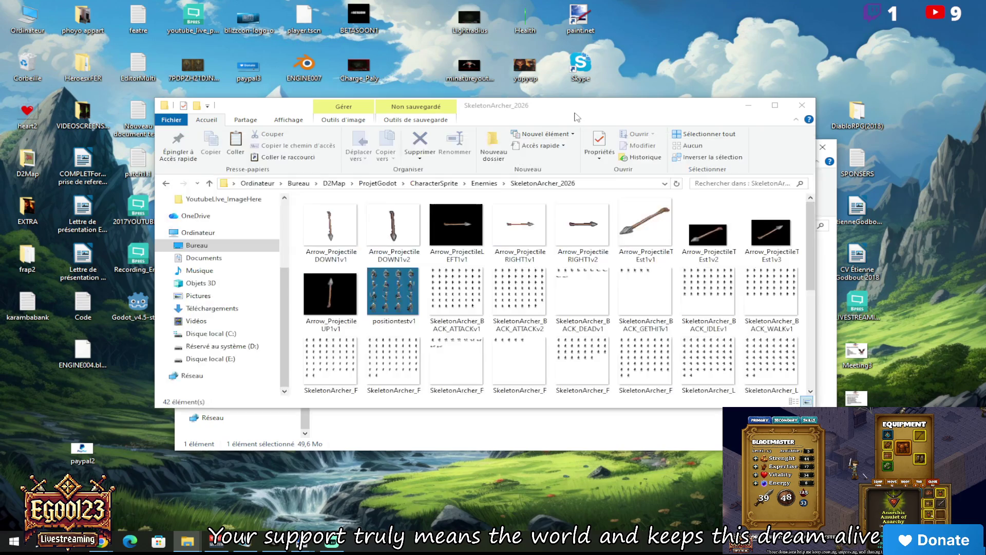
Minimize the SkeletonArcher_2026 and Zone4_Mountain windows and launch Godot v4.5 from the desktop
{"action": "left_click", "coordinate": [749, 105]}
{"action": "left_click", "coordinate": [775, 147]}
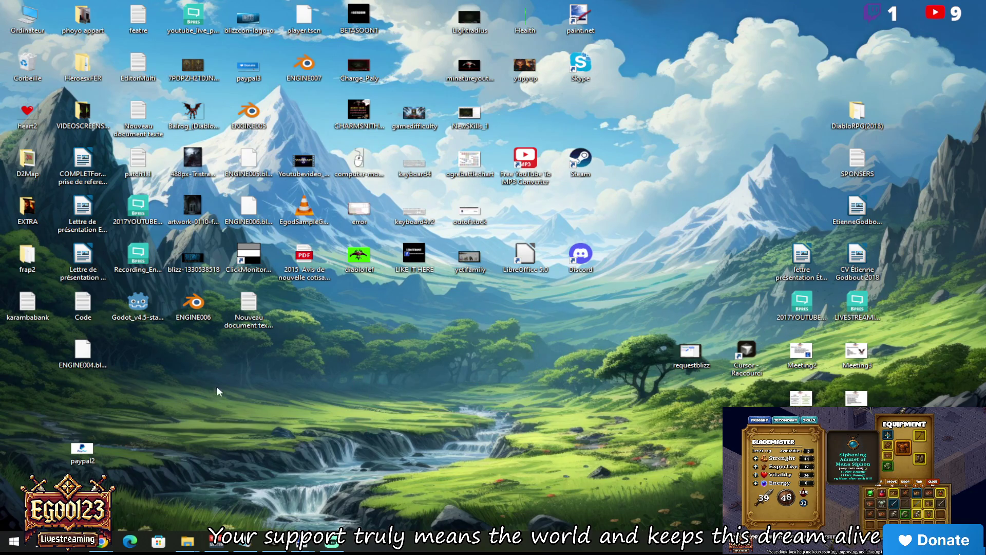
{"action": "left_click", "coordinate": [138, 304]}
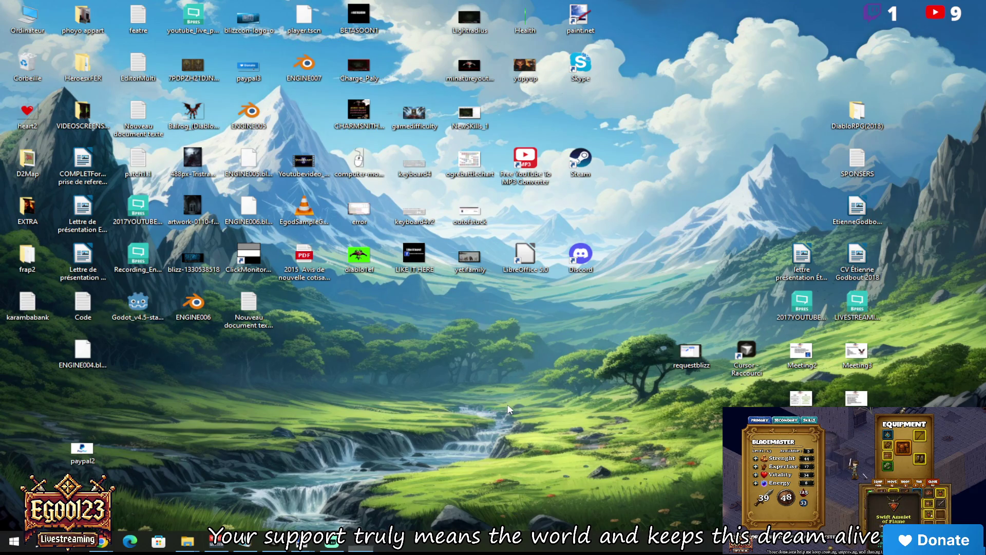
{"action": "left_click", "coordinate": [789, 319]}
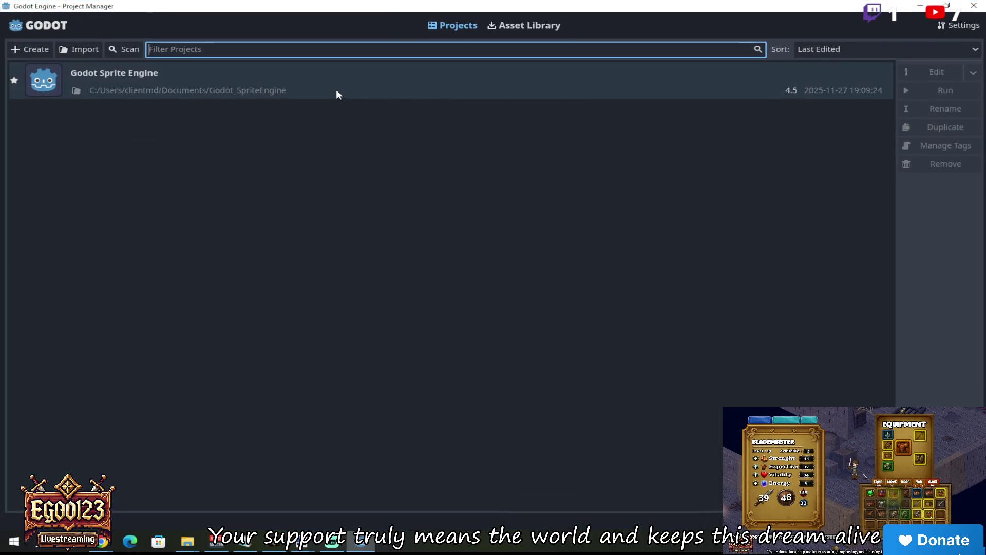
Open the Godot Sprite Engine project from the Project Manager list
{"action": "double_click", "coordinate": [336, 94]}
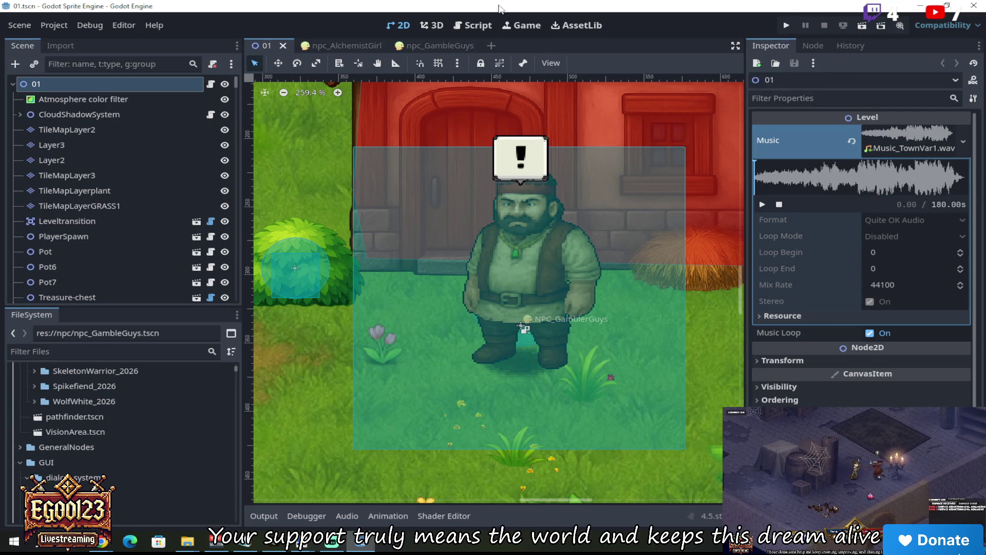
Run the game with F5, then run the current town scene 01
{"action": "scroll", "coordinate": [439, 159], "scroll_direction": "down", "scroll_amount": 1}
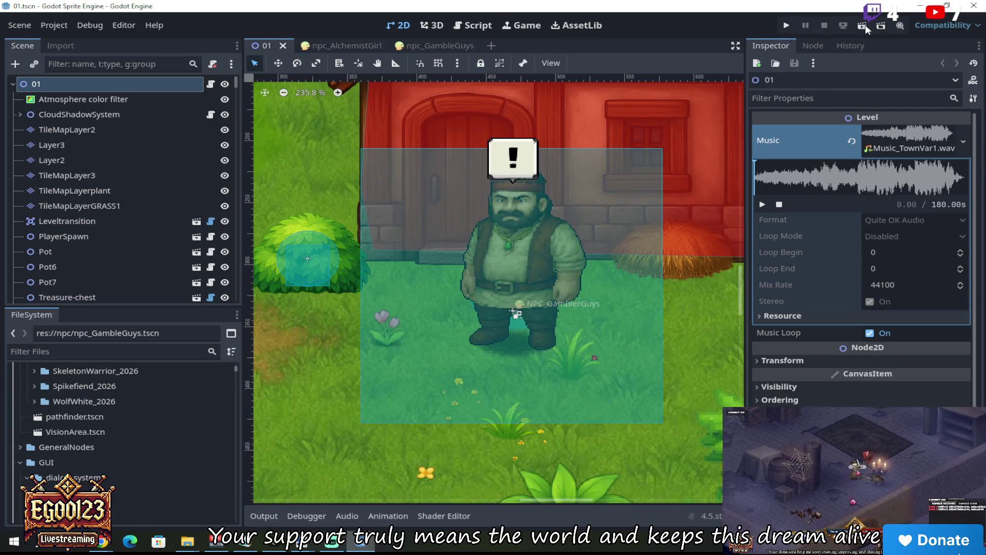
{"action": "key", "text": "F5"}
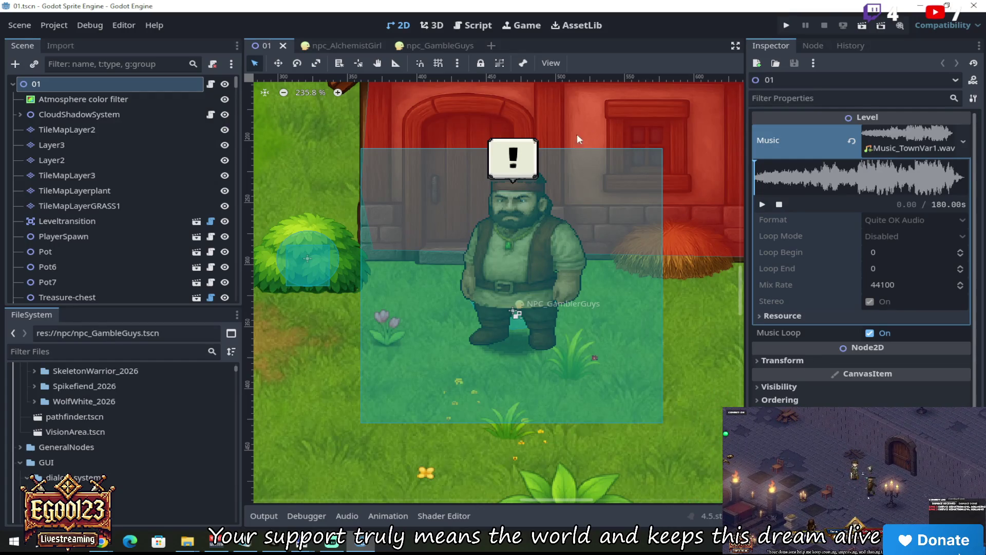
{"action": "scroll", "coordinate": [587, 187], "scroll_direction": "down", "scroll_amount": 1}
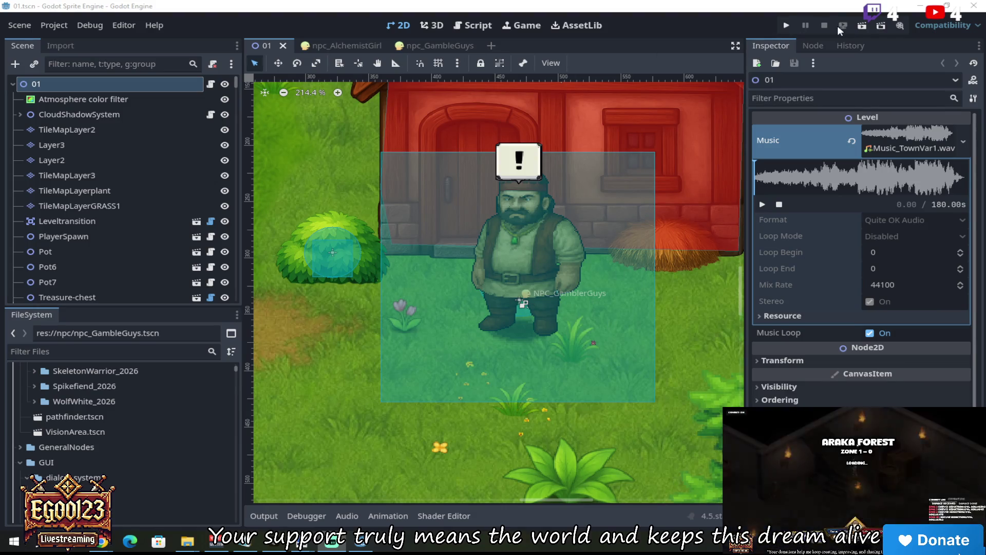
{"action": "left_click", "coordinate": [862, 25]}
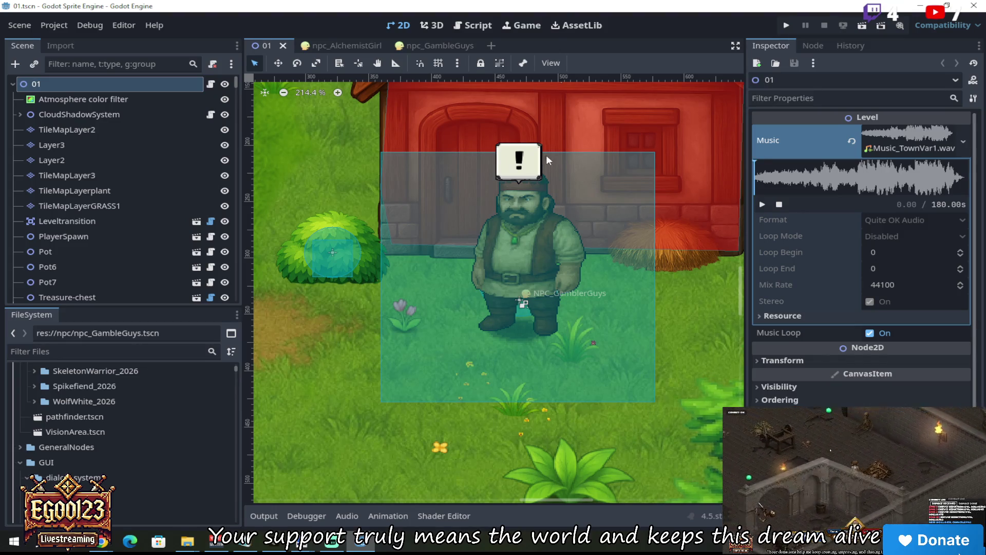
{"action": "scroll", "coordinate": [547, 155], "scroll_direction": "down", "scroll_amount": 2}
{"action": "scroll", "coordinate": [550, 155], "scroll_direction": "down", "scroll_amount": 5}
{"action": "scroll", "coordinate": [594, 213], "scroll_direction": "up", "scroll_amount": 3}
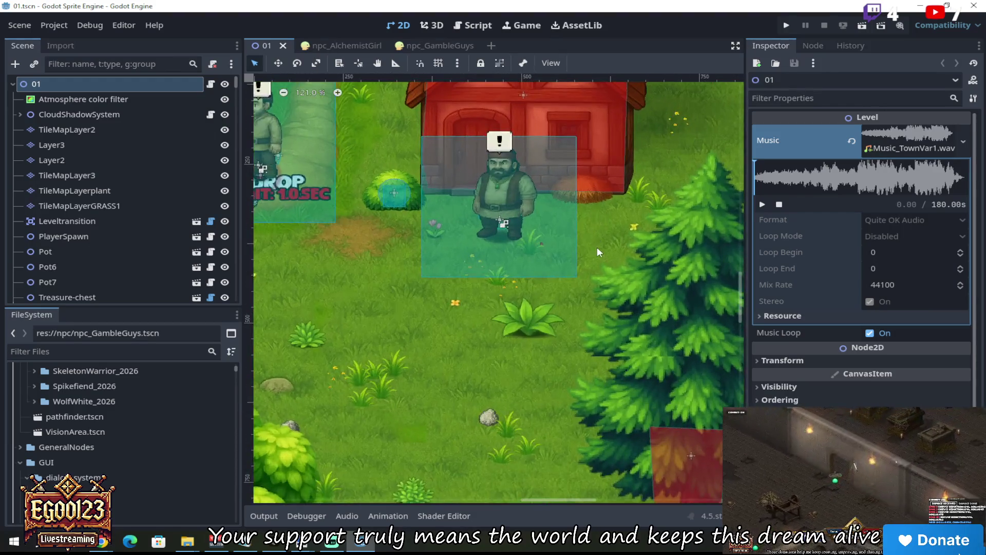
{"action": "scroll", "coordinate": [596, 252], "scroll_direction": "down", "scroll_amount": 3}
{"action": "scroll", "coordinate": [587, 272], "scroll_direction": "down", "scroll_amount": 1}
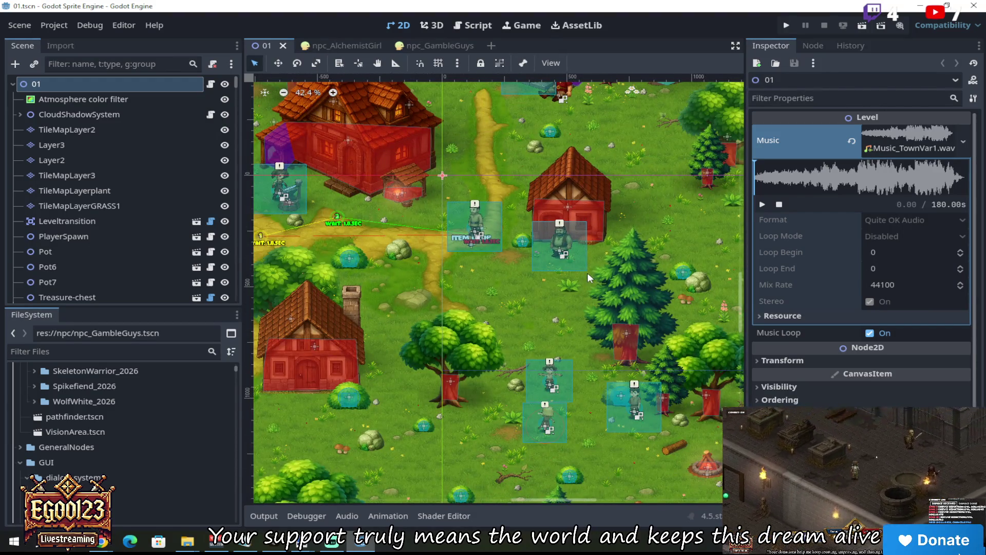
{"action": "scroll", "coordinate": [587, 272], "scroll_direction": "up", "scroll_amount": 2}
{"action": "mouse_move", "coordinate": [742, 311]}
{"action": "left_mouse_down"}
{"action": "mouse_move", "coordinate": [744, 276]}
{"action": "mouse_move", "coordinate": [756, 339]}
{"action": "mouse_move", "coordinate": [735, 230]}
{"action": "left_mouse_up"}
{"action": "scroll", "coordinate": [541, 254], "scroll_direction": "down", "scroll_amount": 2}
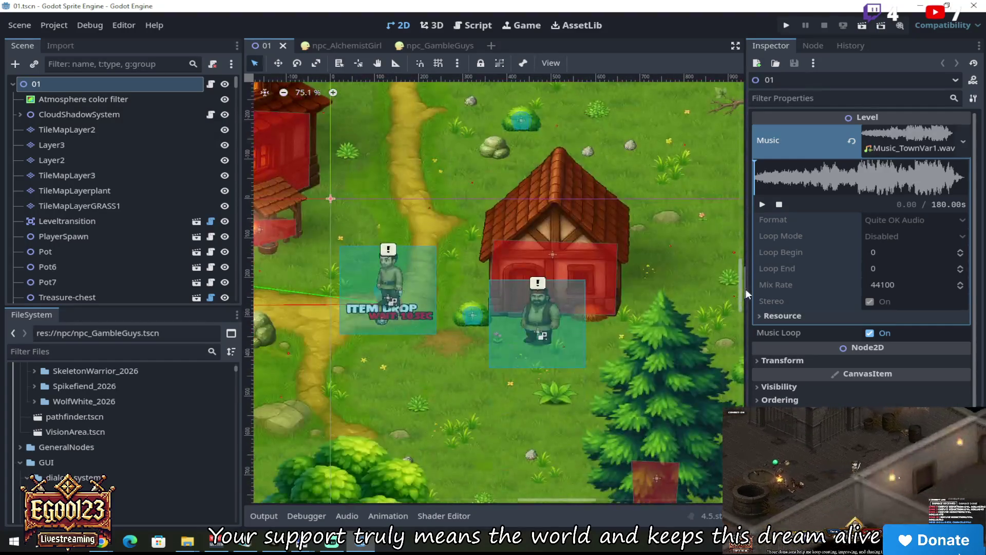
{"action": "scroll", "coordinate": [537, 257], "scroll_direction": "up", "scroll_amount": 2}
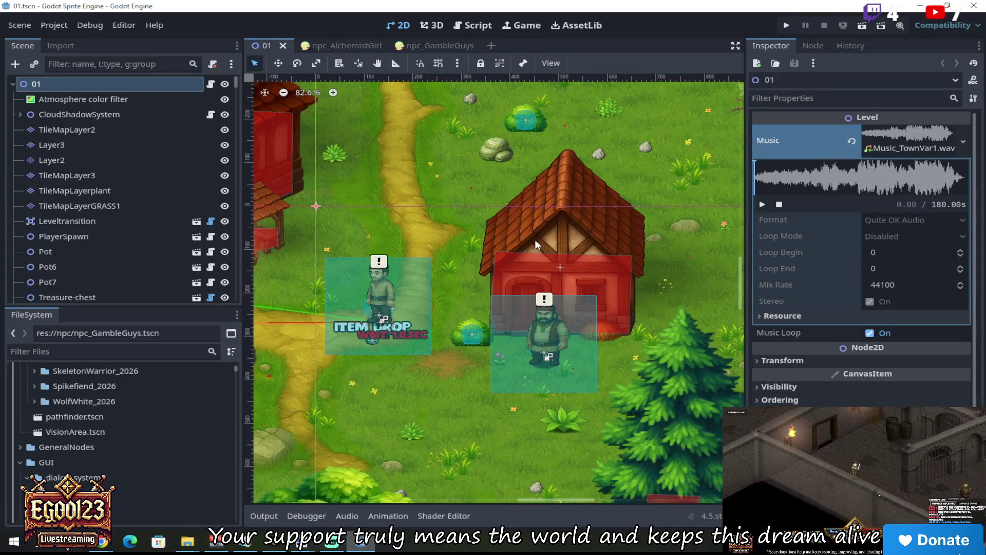
{"action": "scroll", "coordinate": [533, 256], "scroll_direction": "down", "scroll_amount": 3}
{"action": "scroll", "coordinate": [533, 257], "scroll_direction": "down", "scroll_amount": 2}
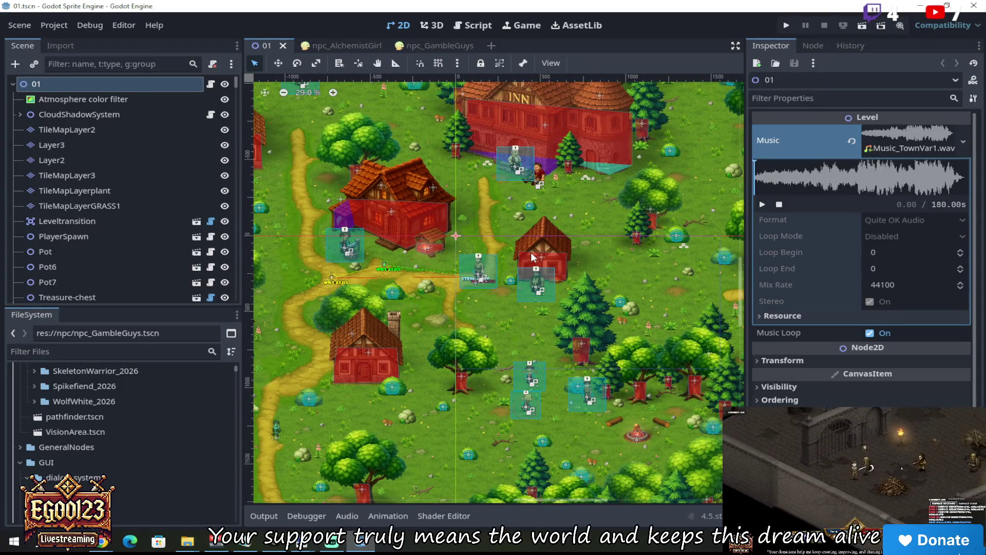
{"action": "scroll", "coordinate": [531, 252], "scroll_direction": "up", "scroll_amount": 7}
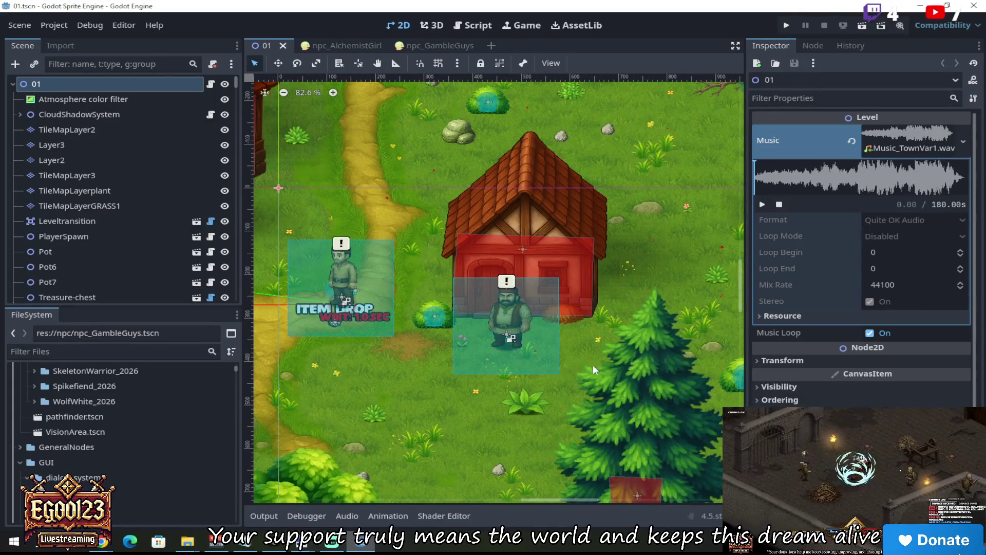
{"action": "scroll", "coordinate": [576, 368], "scroll_direction": "down", "scroll_amount": 4}
{"action": "scroll", "coordinate": [572, 369], "scroll_direction": "down", "scroll_amount": 3}
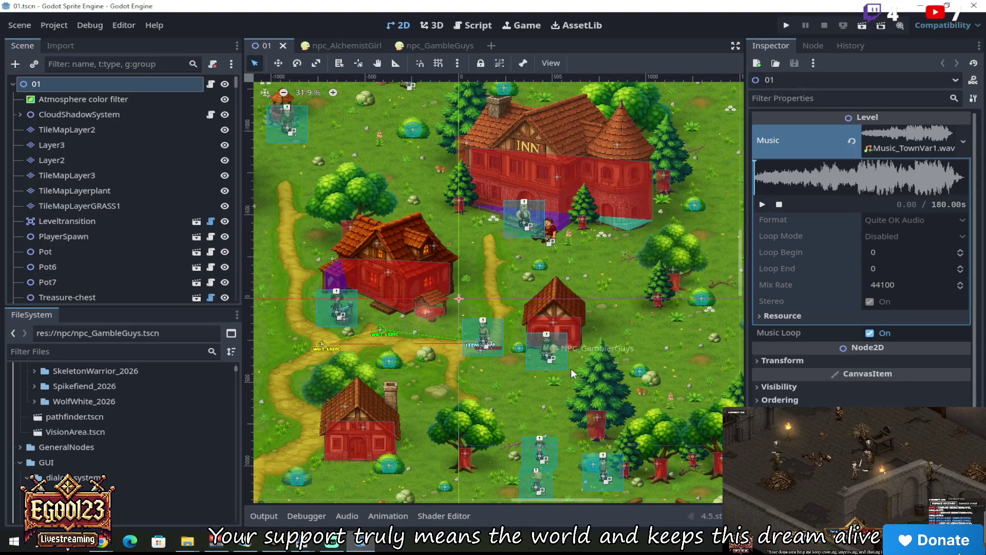
{"action": "scroll", "coordinate": [571, 368], "scroll_direction": "up", "scroll_amount": 5}
{"action": "mouse_move", "coordinate": [740, 272]}
{"action": "left_mouse_down"}
{"action": "mouse_move", "coordinate": [736, 226]}
{"action": "mouse_move", "coordinate": [736, 324]}
{"action": "left_mouse_up"}
{"action": "scroll", "coordinate": [501, 239], "scroll_direction": "down", "scroll_amount": 2}
{"action": "scroll", "coordinate": [489, 242], "scroll_direction": "up", "scroll_amount": 4}
{"action": "scroll", "coordinate": [489, 242], "scroll_direction": "down", "scroll_amount": 3}
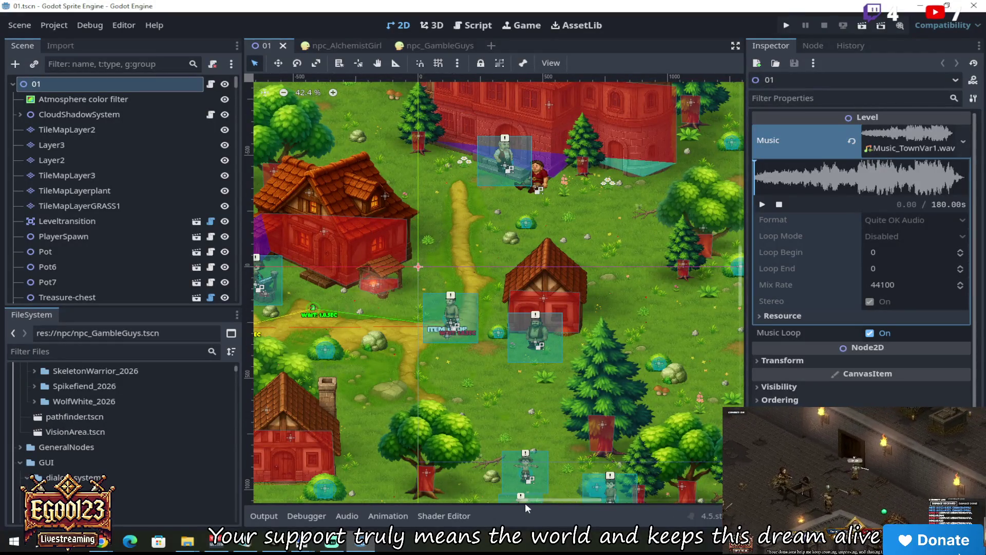
{"action": "left_click_drag", "start_coordinate": [535, 502], "coordinate": [482, 498]}
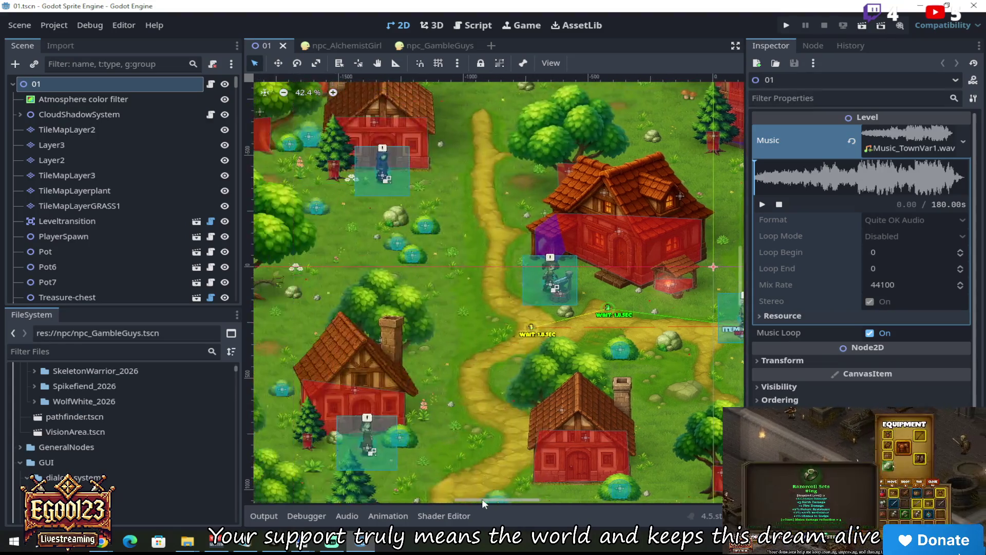
{"action": "scroll", "coordinate": [639, 286], "scroll_direction": "up", "scroll_amount": 1}
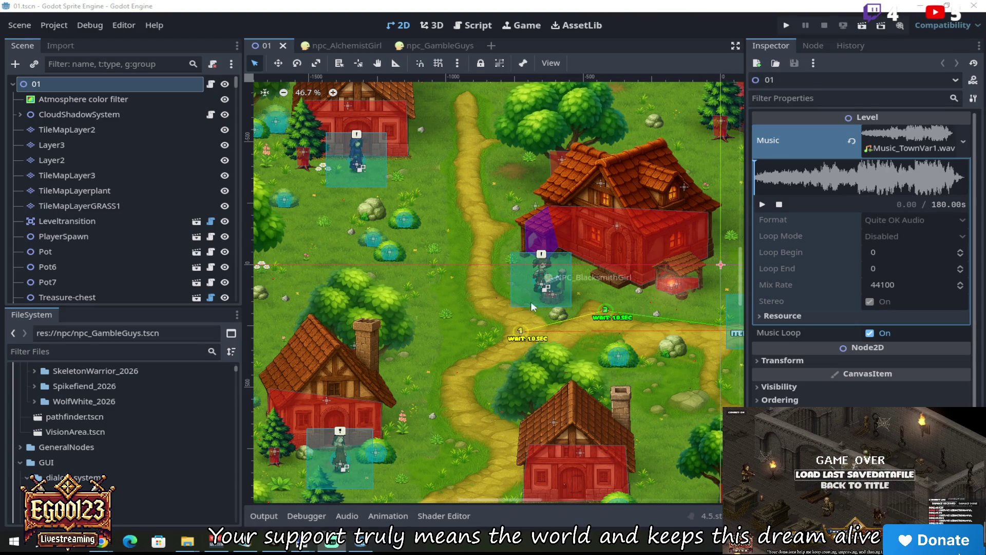
{"action": "scroll", "coordinate": [629, 285], "scroll_direction": "down", "scroll_amount": 1}
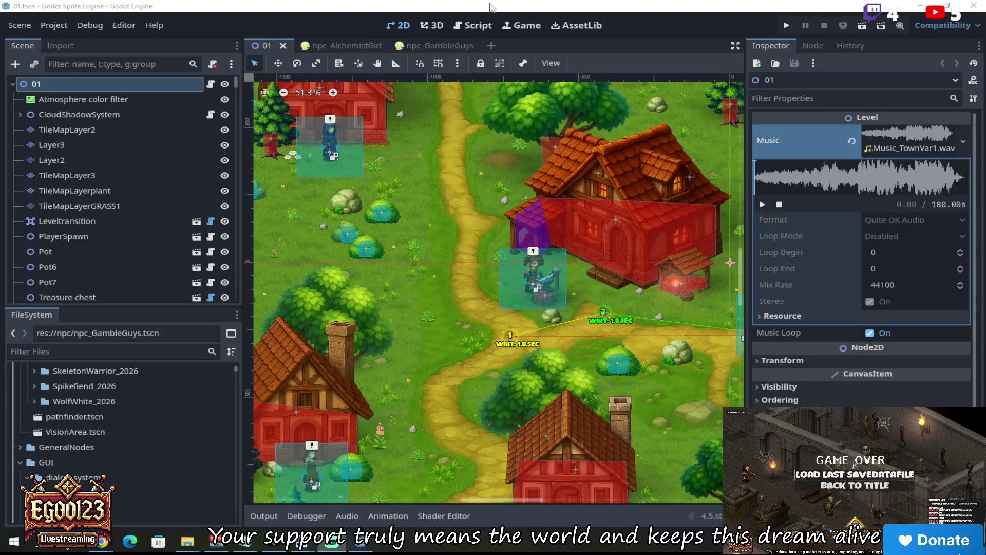
{"action": "scroll", "coordinate": [599, 264], "scroll_direction": "up", "scroll_amount": 3}
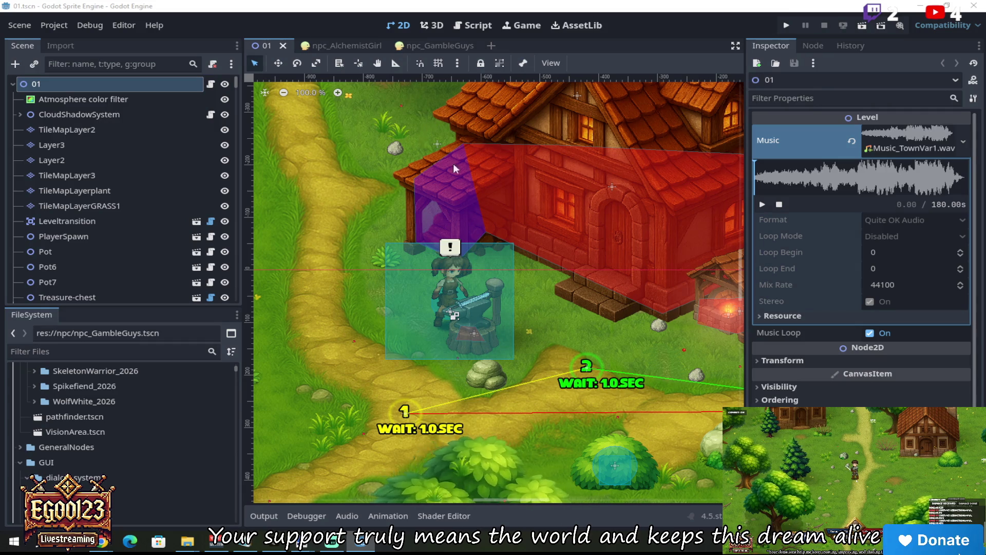
{"action": "scroll", "coordinate": [495, 170], "scroll_direction": "down", "scroll_amount": 3}
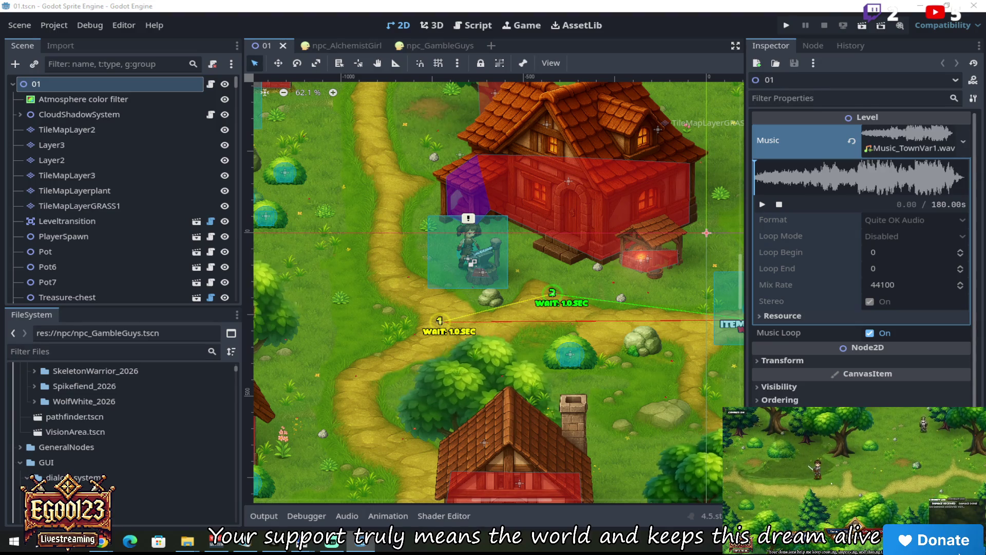
{"action": "scroll", "coordinate": [470, 261], "scroll_direction": "down", "scroll_amount": 1}
{"action": "scroll", "coordinate": [526, 243], "scroll_direction": "up", "scroll_amount": 1}
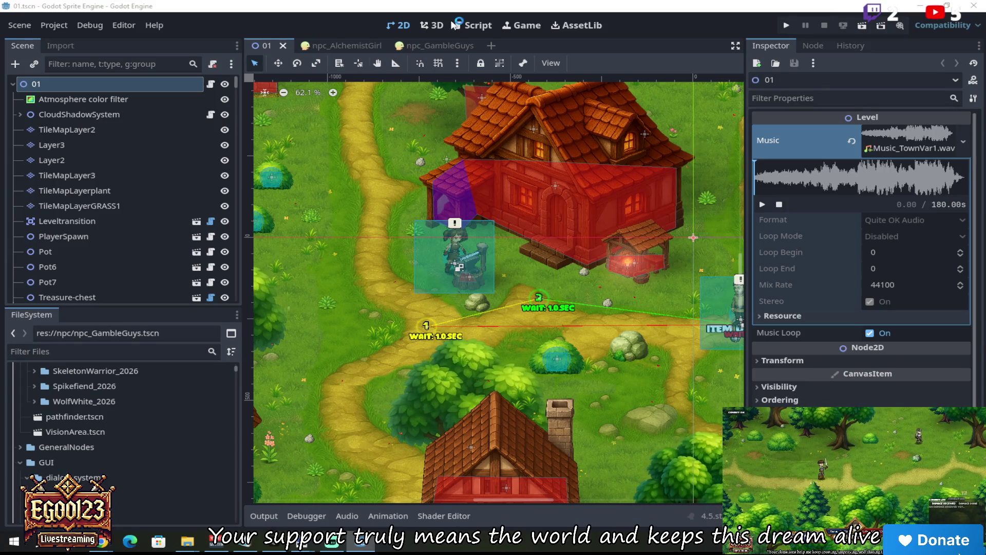
{"action": "scroll", "coordinate": [500, 218], "scroll_direction": "up", "scroll_amount": 3}
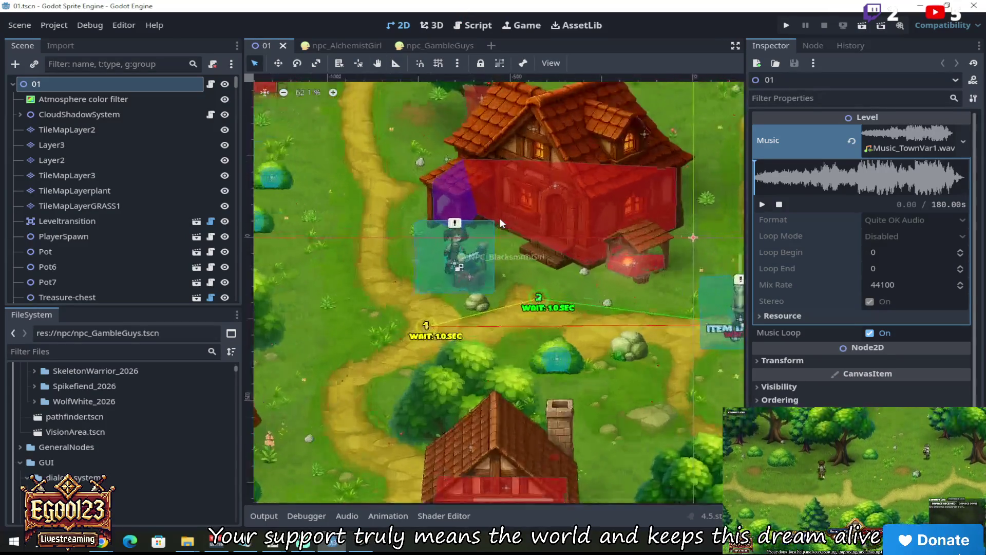
{"action": "scroll", "coordinate": [500, 217], "scroll_direction": "down", "scroll_amount": 5}
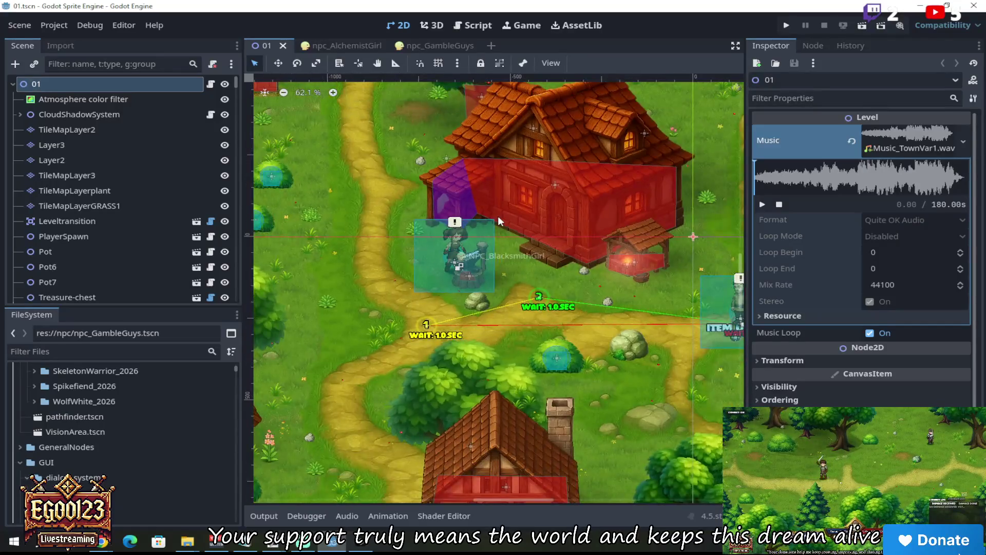
{"action": "scroll", "coordinate": [497, 215], "scroll_direction": "up", "scroll_amount": 6}
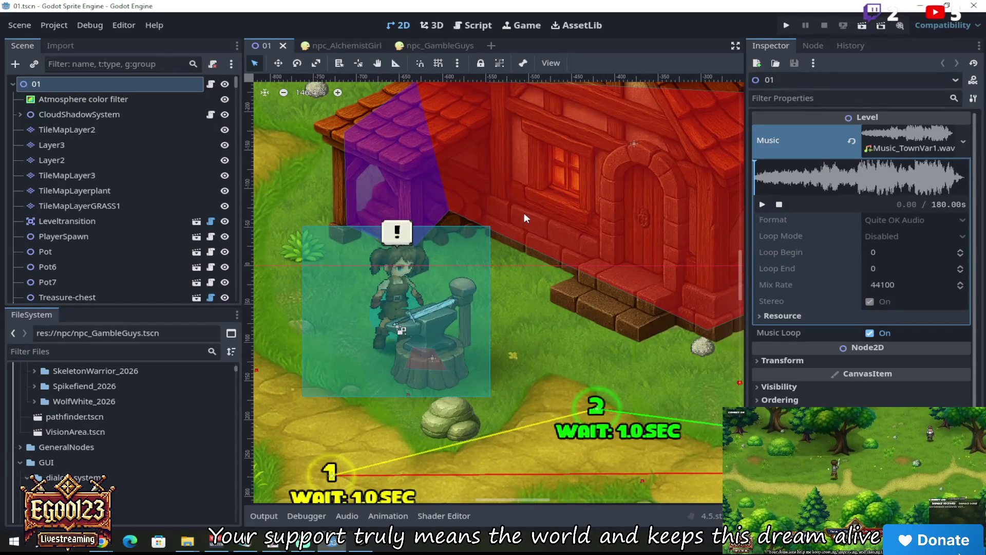
{"action": "scroll", "coordinate": [525, 216], "scroll_direction": "down", "scroll_amount": 1}
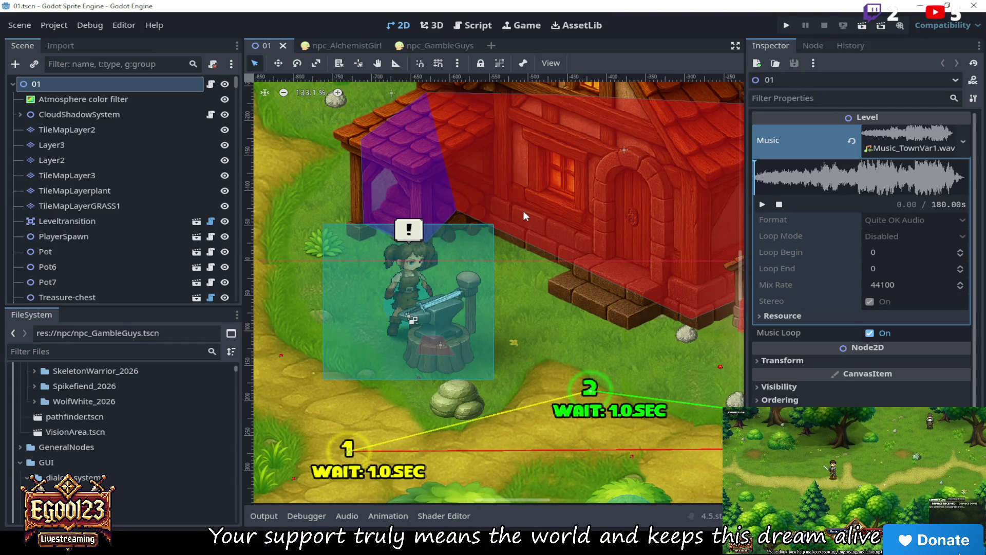